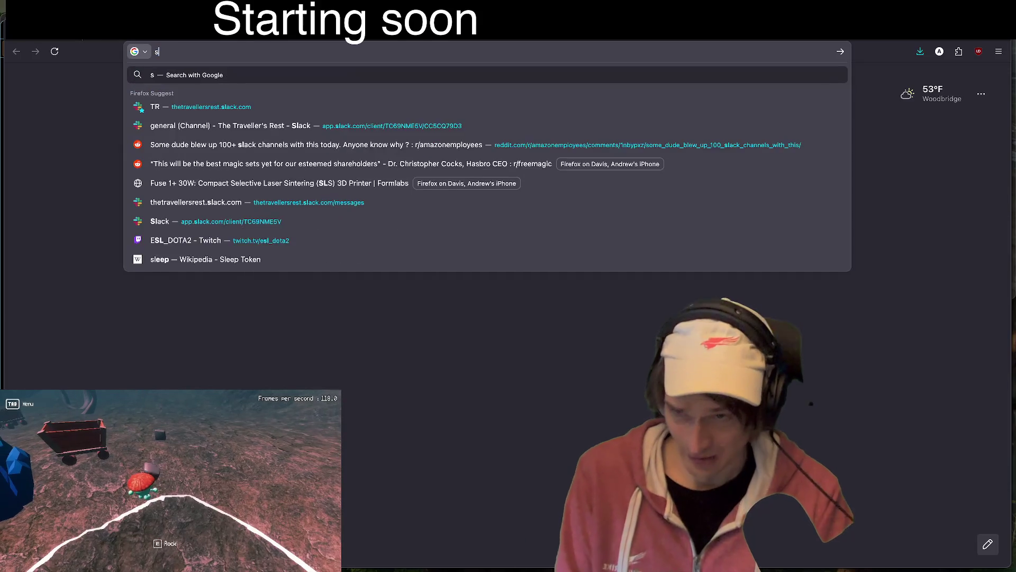
# - Search Google for solidjs and scroll through the results
pyautogui.press('Return')
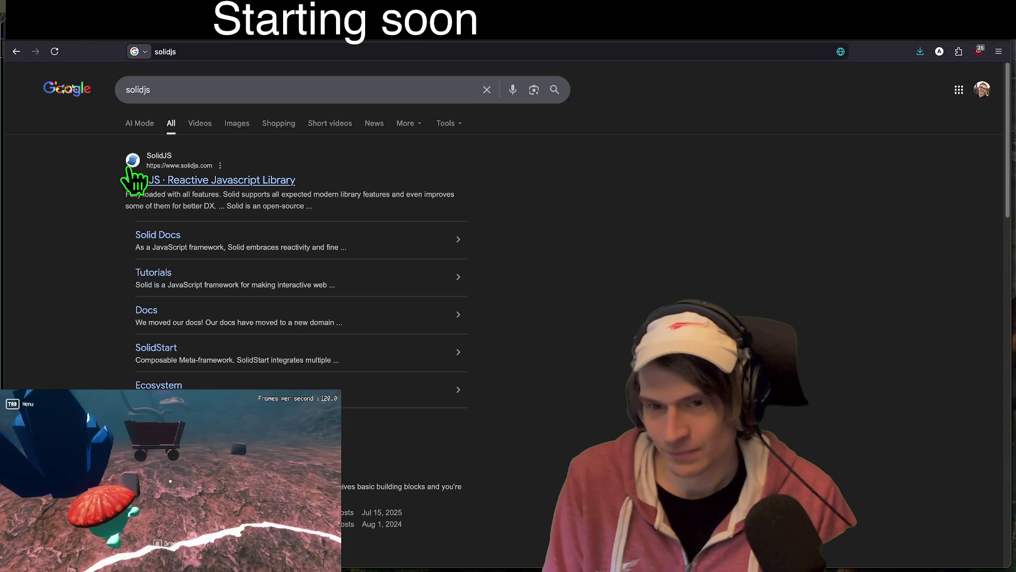
pyautogui.scroll(-6, 521, 283)
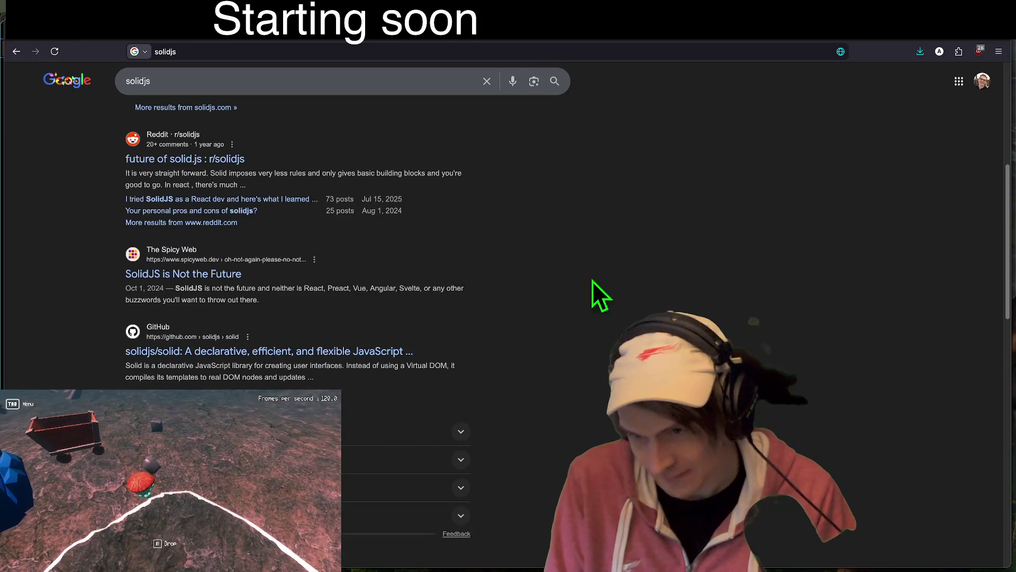
pyautogui.scroll(3, 344, 381)
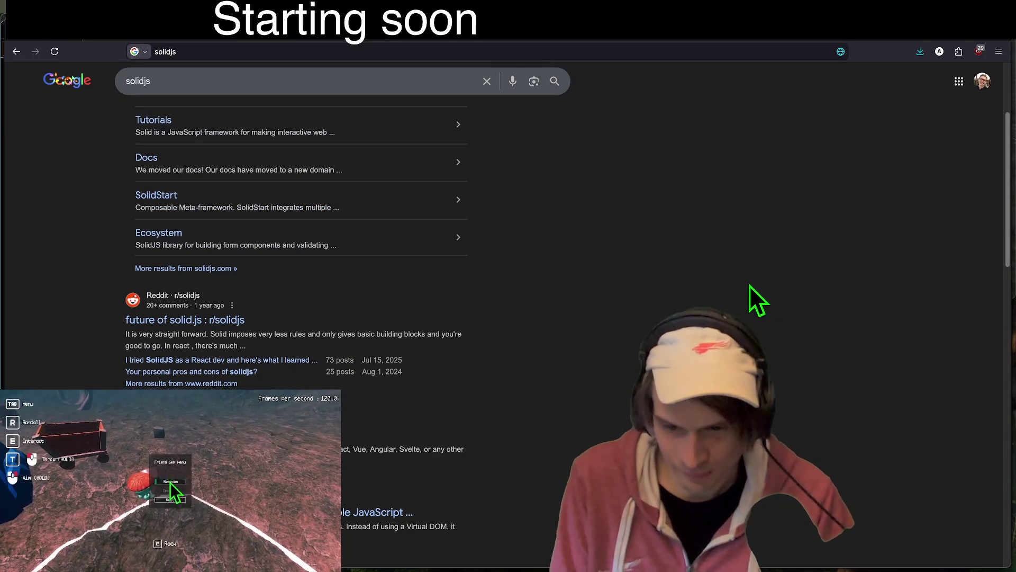
pyautogui.scroll(-2, 296, 318)
# - Glance at the MDN page and Godot, then return to Firefox's new-tab page
pyautogui.hotkey('alt', 'Tab')
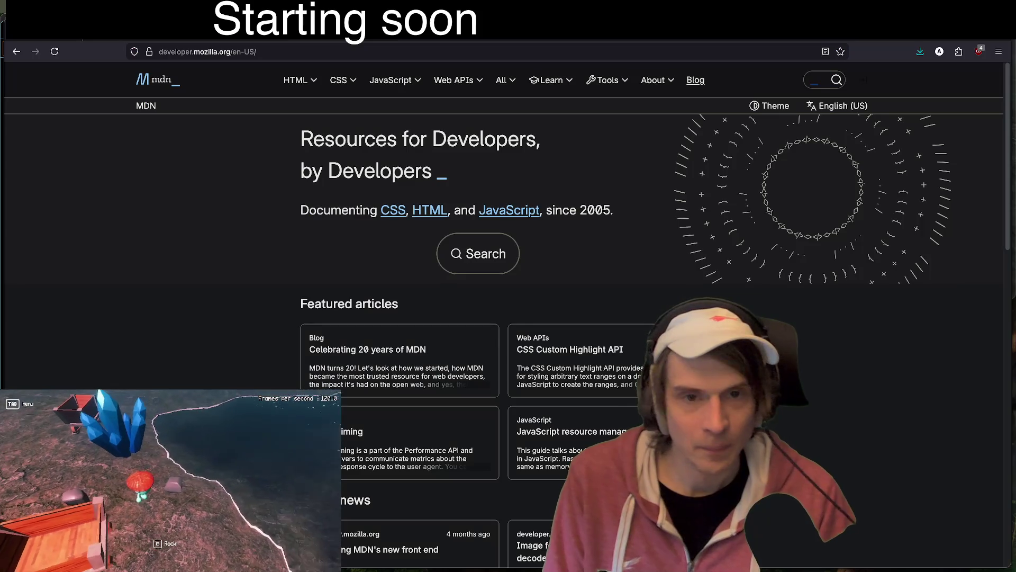
pyautogui.hotkey('alt', 'Tab')
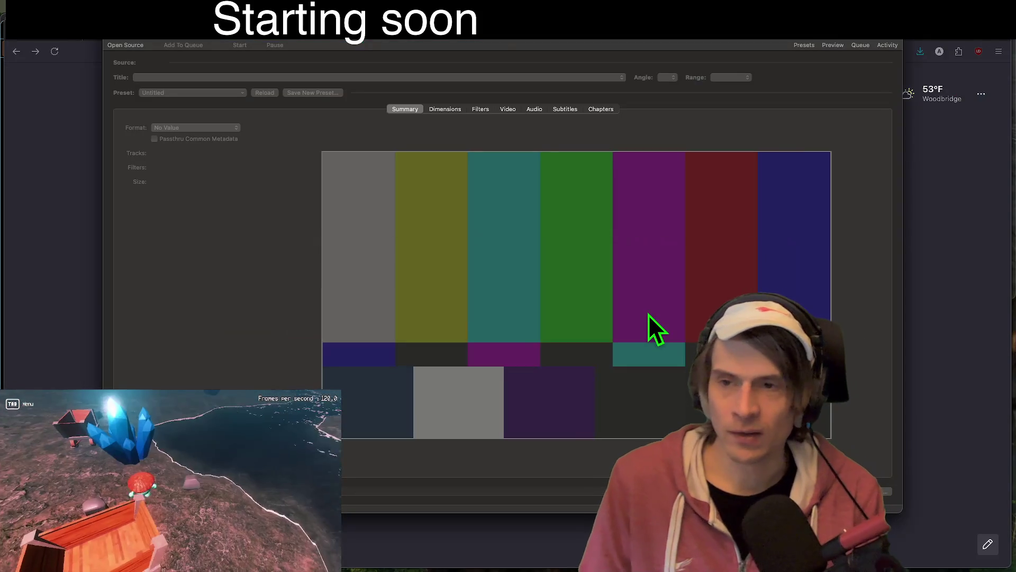
pyautogui.click(15, 61)
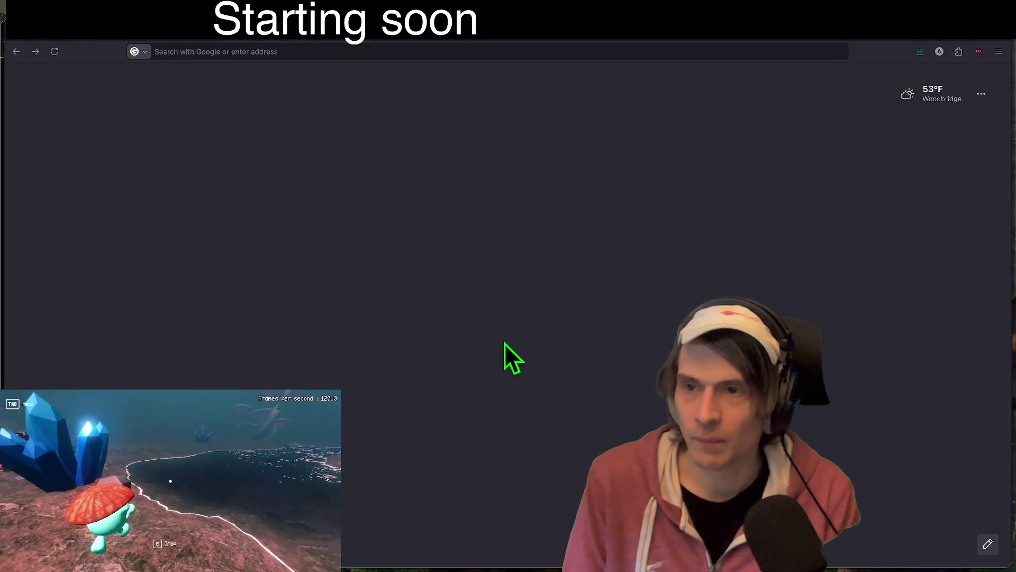
# - Load data-star.dev from the address bar
pyautogui.write('data-sta')
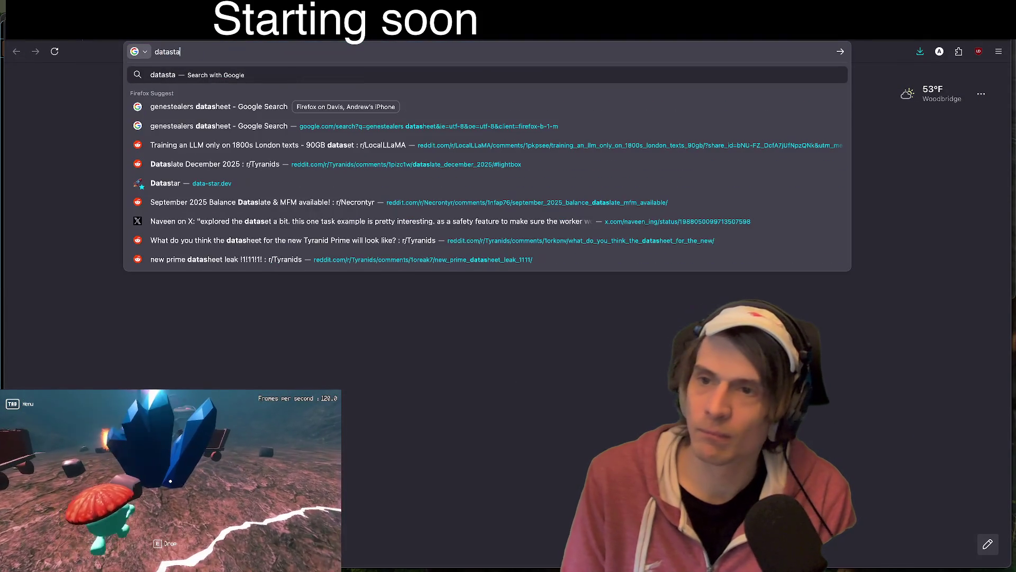
pyautogui.write('r')
pyautogui.press('BackSpace')
pyautogui.press('BackSpace')
pyautogui.press('BackSpace')
pyautogui.write('-')
pyautogui.press('Return')
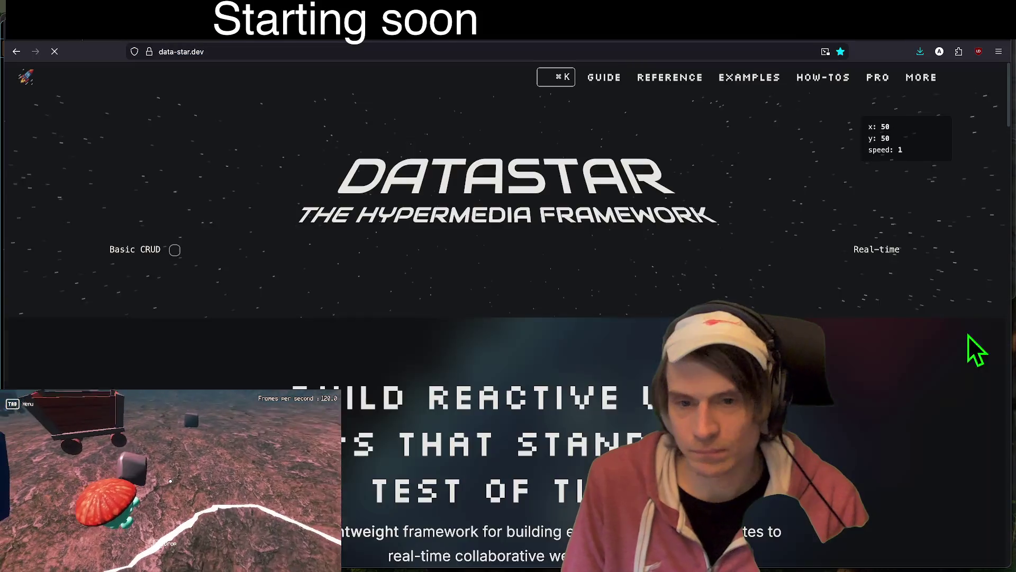
# - Scroll through the Datastar homepage, then start a new blank tab
pyautogui.scroll(-15, 885, 369)
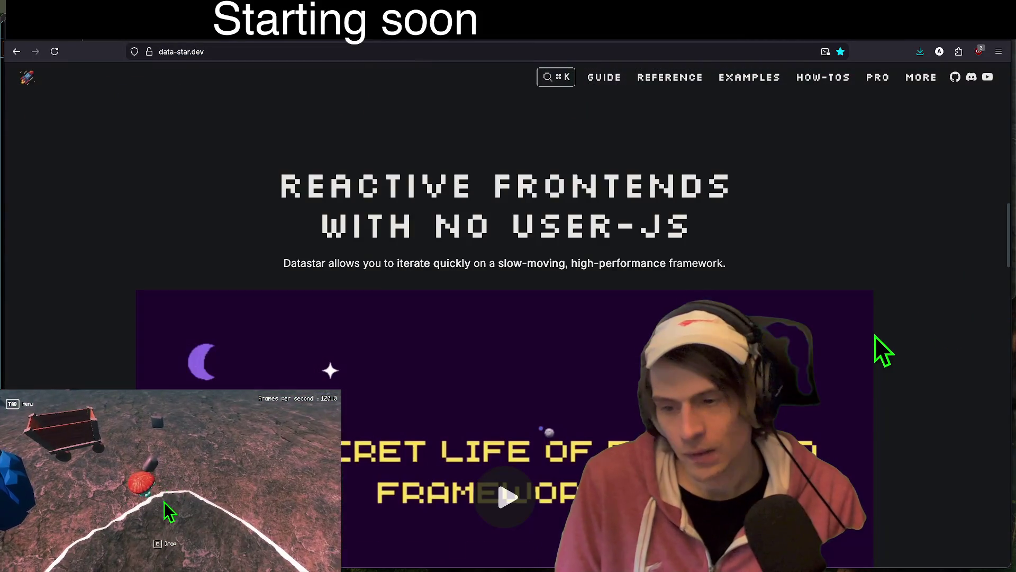
pyautogui.scroll(-15, 875, 336)
pyautogui.scroll(5, 876, 342)
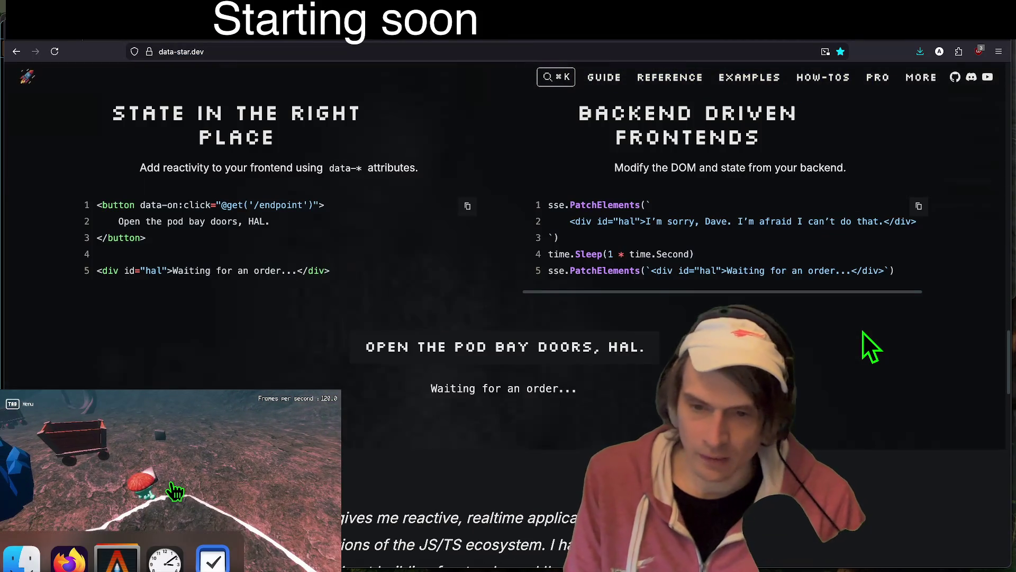
pyautogui.scroll(2, 863, 330)
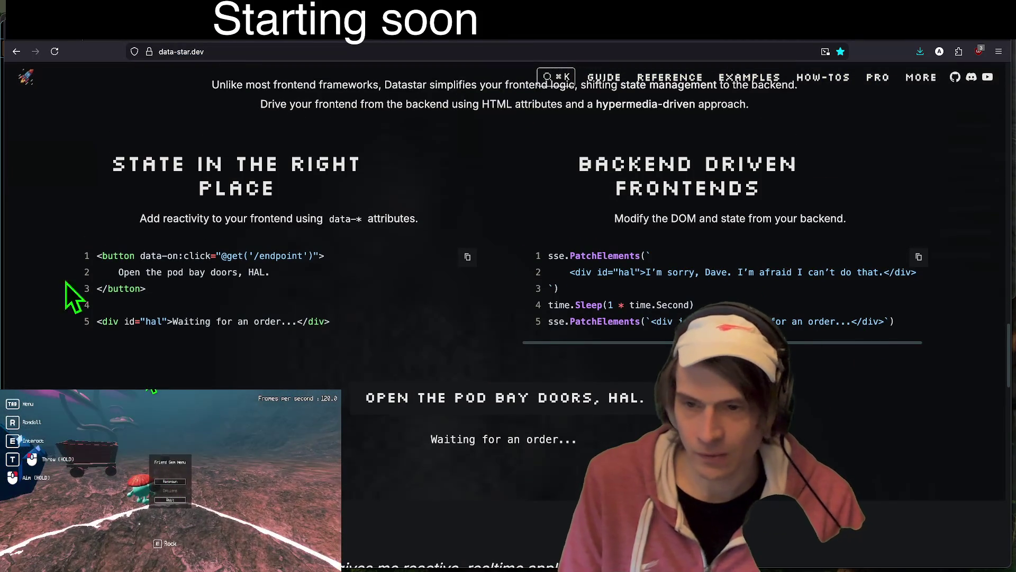
pyautogui.scroll(-5, 825, 377)
pyautogui.scroll(5, 829, 380)
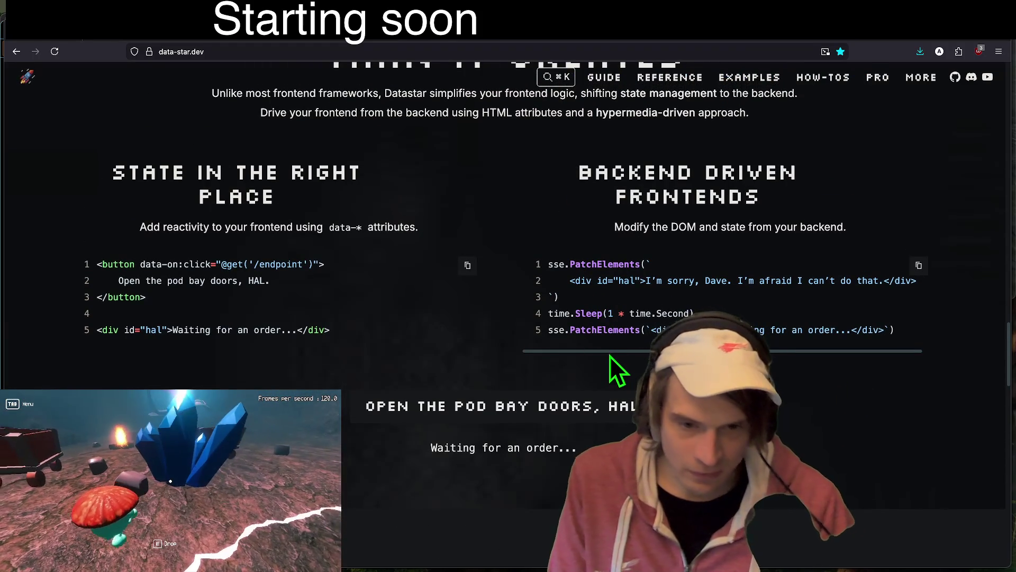
pyautogui.scroll(-15, 347, 326)
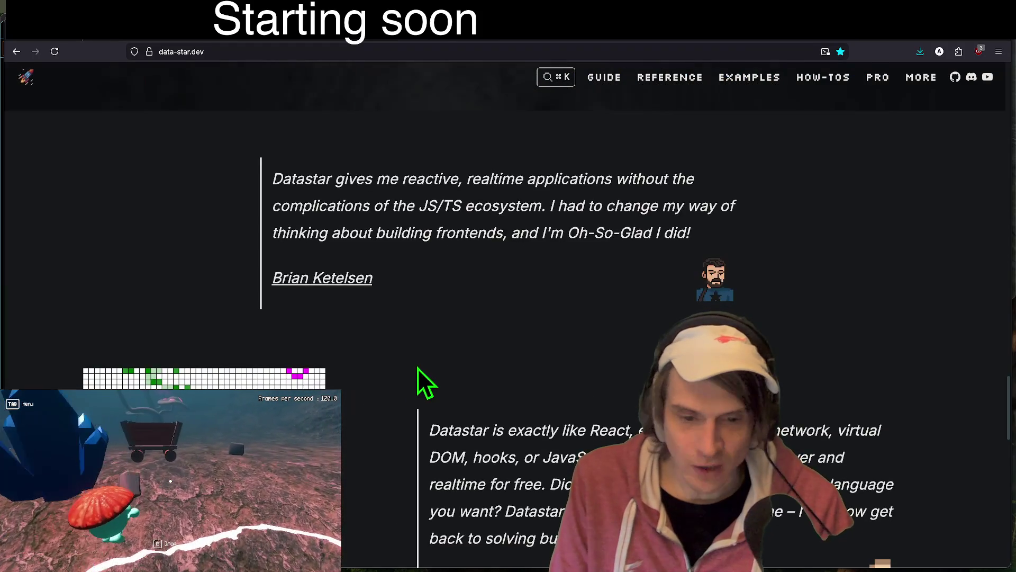
pyautogui.scroll(15, 876, 332)
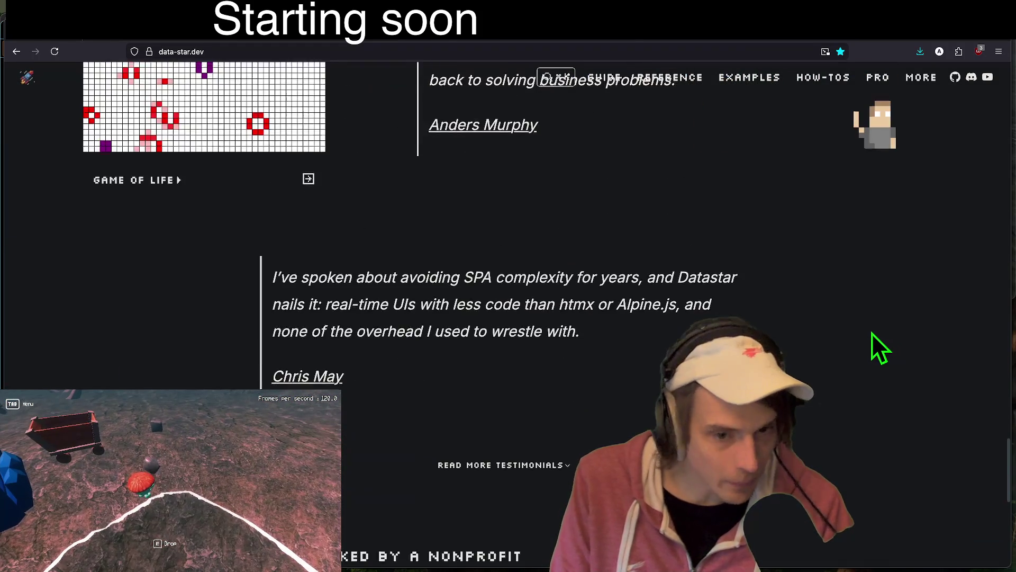
pyautogui.scroll(10, 872, 350)
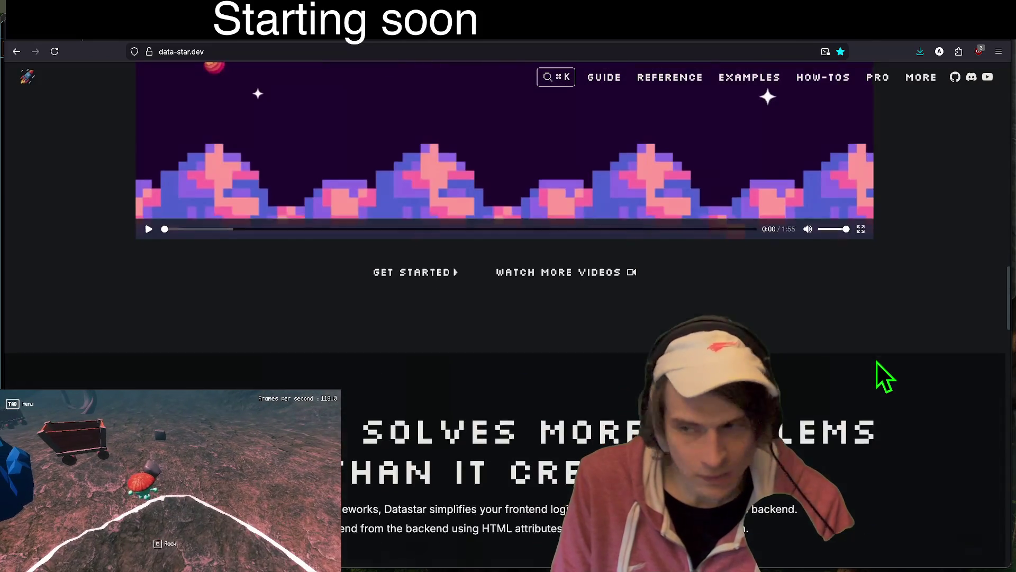
pyautogui.press('super+t')
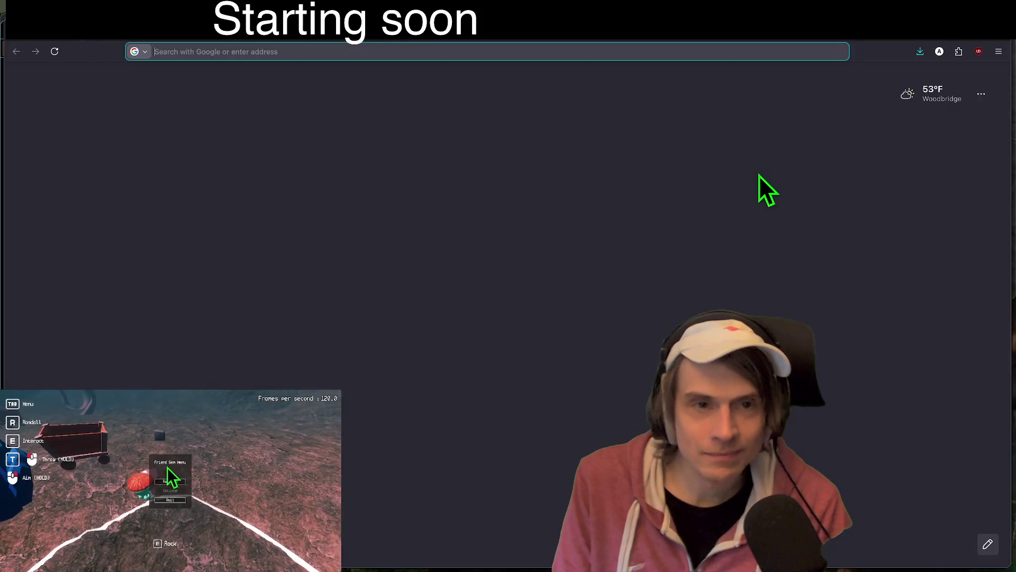
# - Search Google for htmx and browse the htmx.org result
pyautogui.write('thtml')
pyautogui.write('x')
pyautogui.press('Return')
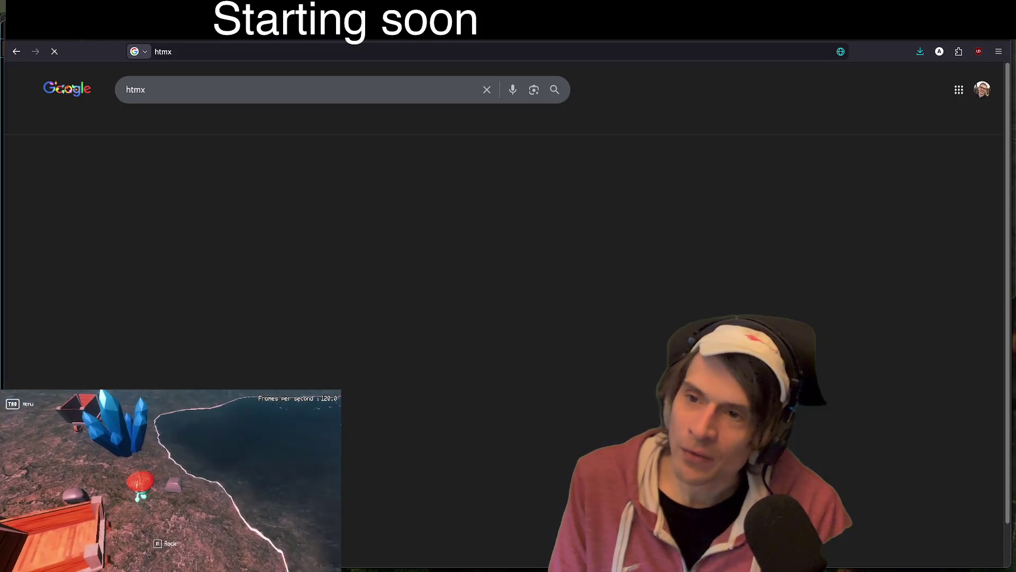
pyautogui.click(278, 178)
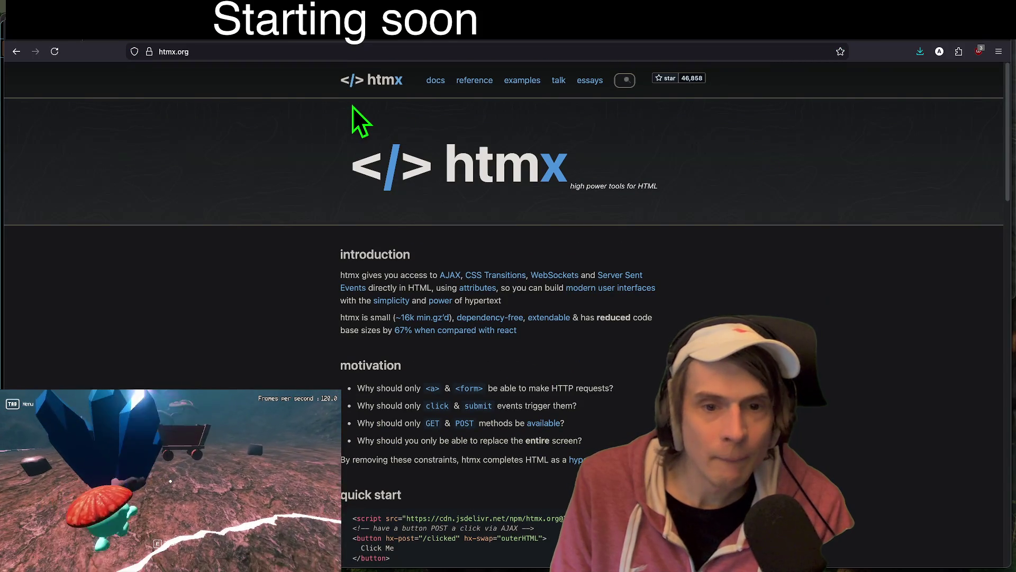
pyautogui.scroll(-15, 298, 286)
pyautogui.scroll(-7, 300, 309)
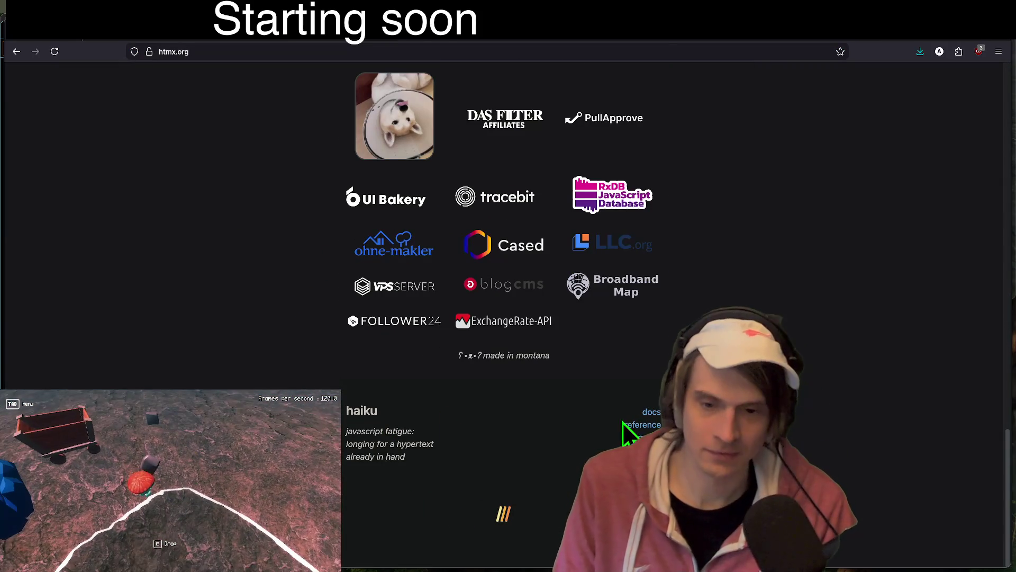
# - Go back to the htmx search results and scroll through them
pyautogui.hotkey('alt', 'Left')
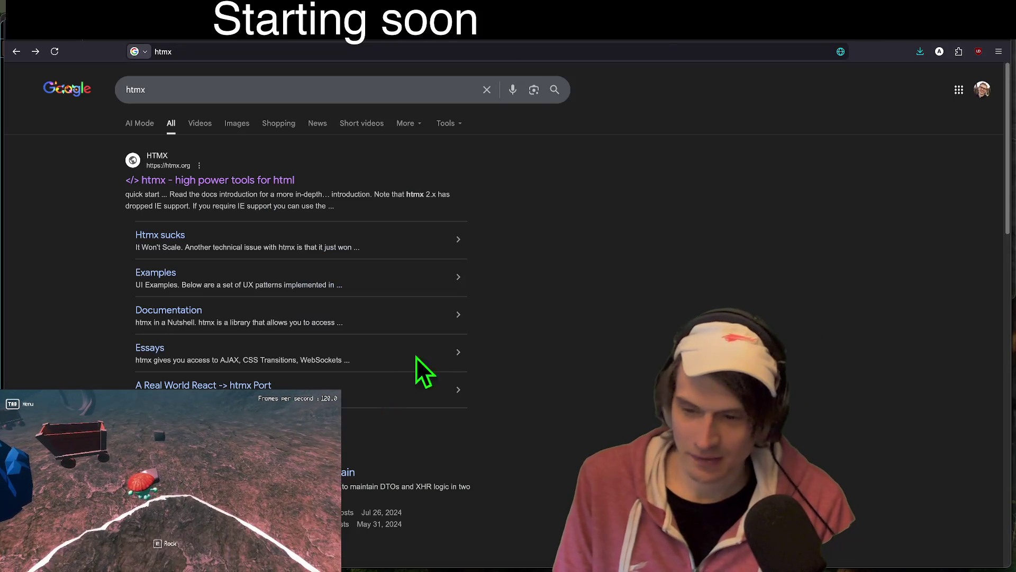
pyautogui.scroll(-3, 590, 352)
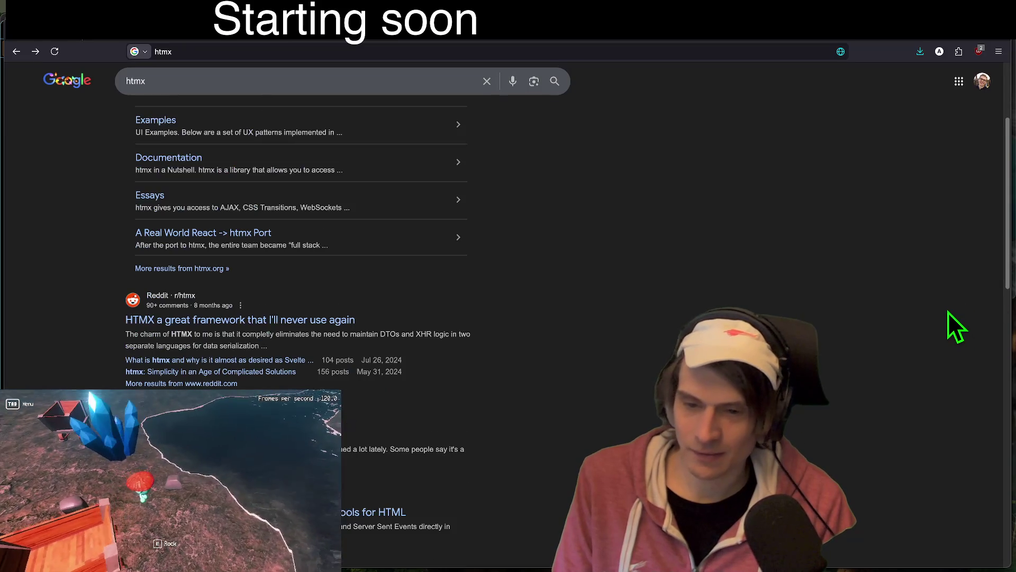
pyautogui.scroll(-5, 929, 332)
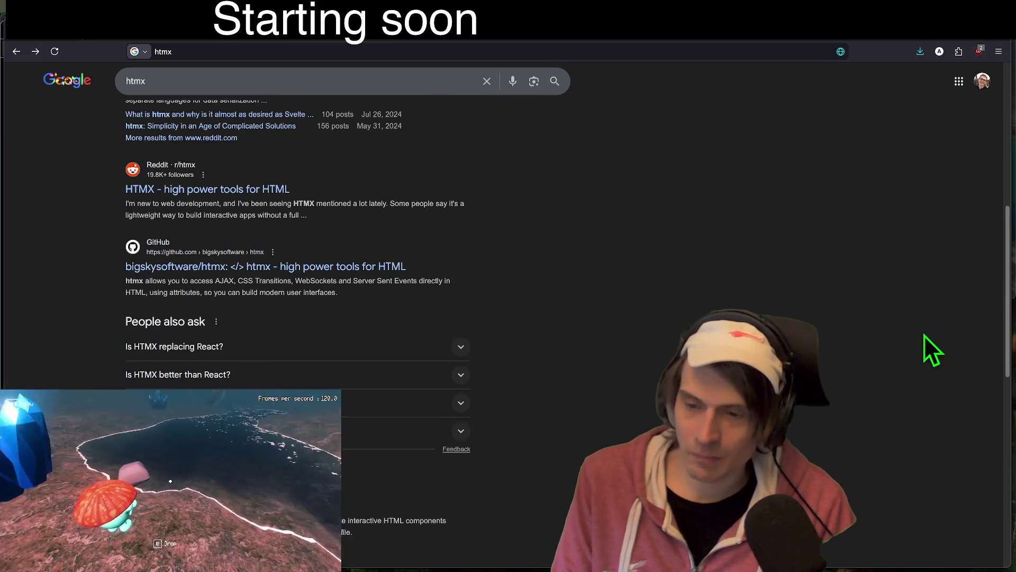
pyautogui.scroll(5, 930, 381)
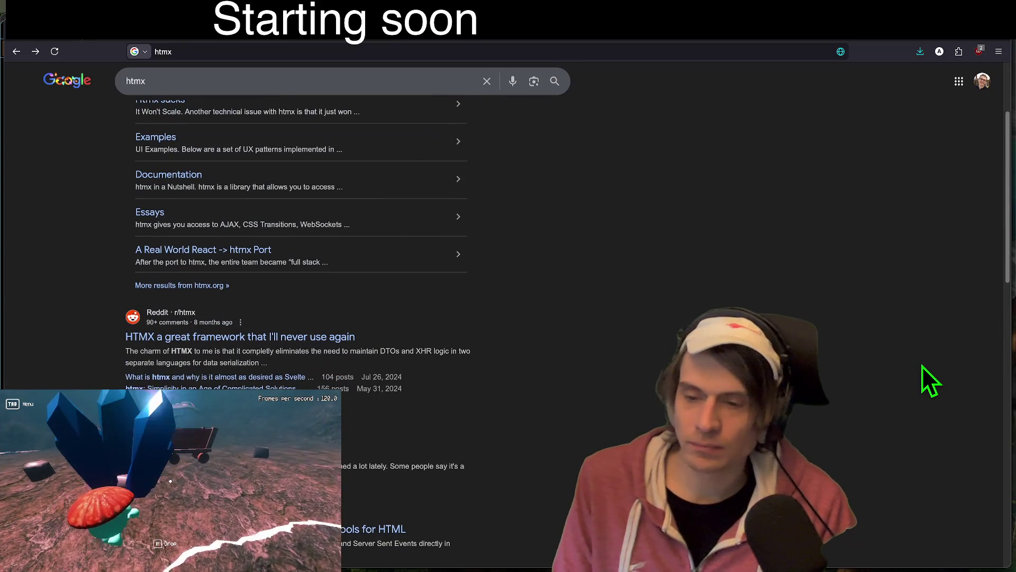
pyautogui.scroll(3, 922, 366)
pyautogui.scroll(-10, 922, 366)
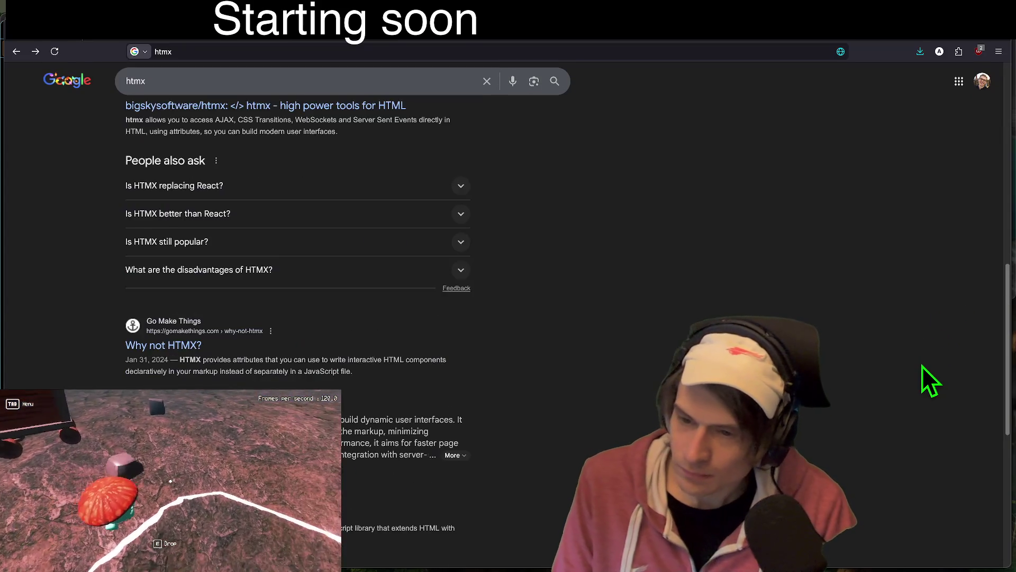
pyautogui.scroll(-8, 922, 366)
pyautogui.scroll(9, 875, 390)
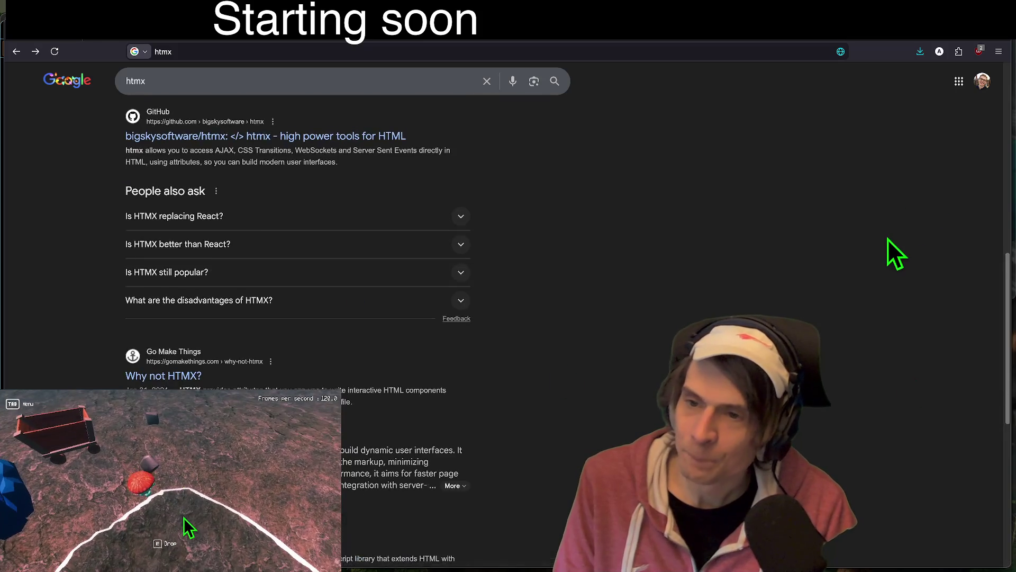
pyautogui.scroll(5, 888, 239)
# - Cycle through the Datastar, MDN and angular.dev tabs to the r/rust post, then switch to Godot
pyautogui.hotkey('ctrl', 'Tab')
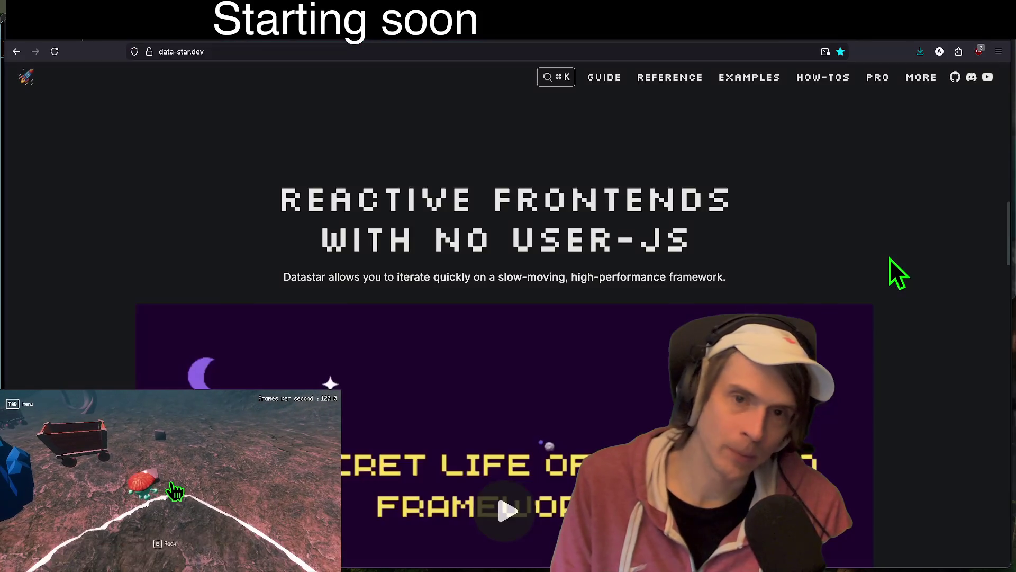
pyautogui.hotkey('ctrl', 'Tab')
pyautogui.scroll(-5, 788, 286)
pyautogui.scroll(5, 787, 286)
pyautogui.moveTo(787, 285); pyautogui.dragTo(776, 291)
pyautogui.hotkey('ctrl', 'shift', 'Tab')
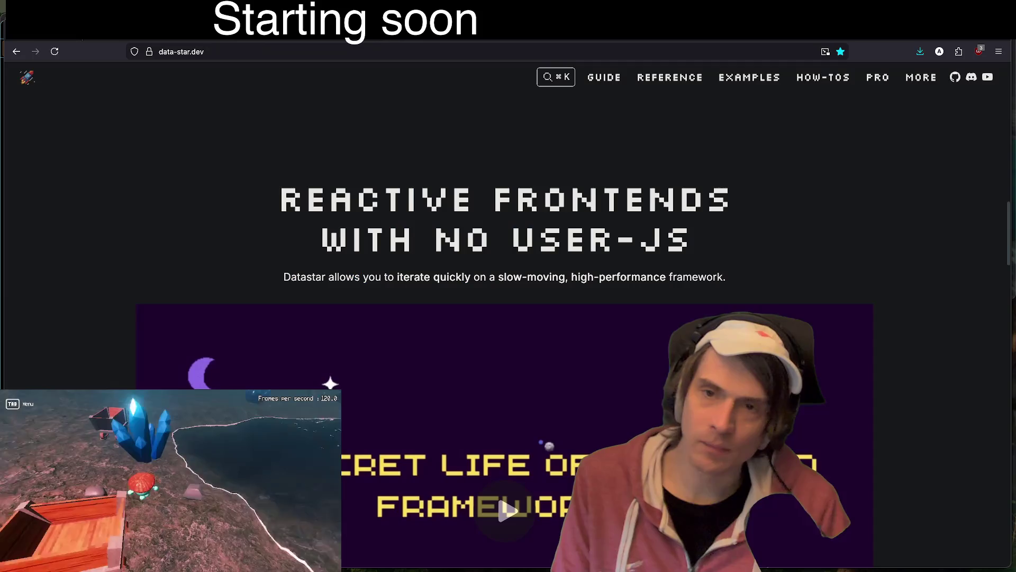
pyautogui.hotkey('ctrl', 'shift', 'Tab')
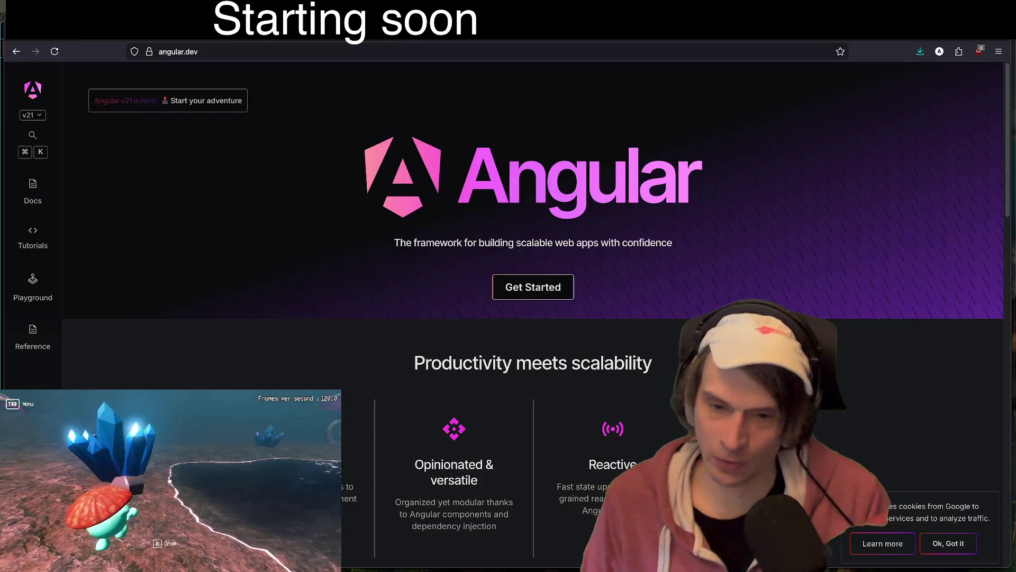
pyautogui.hotkey('ctrl', 'Tab')
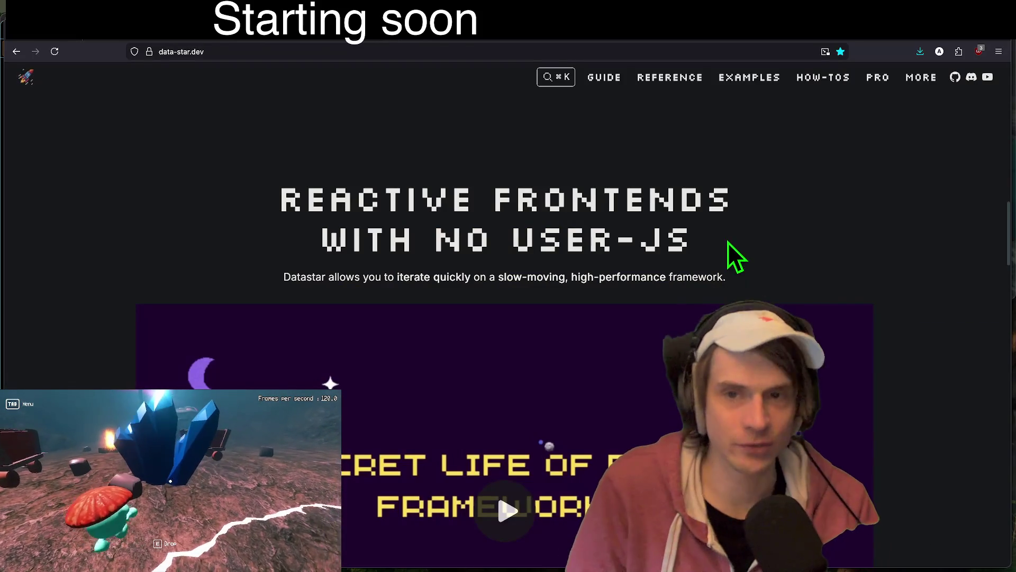
pyautogui.hotkey('ctrl', 'Tab')
pyautogui.press('super+Tab')
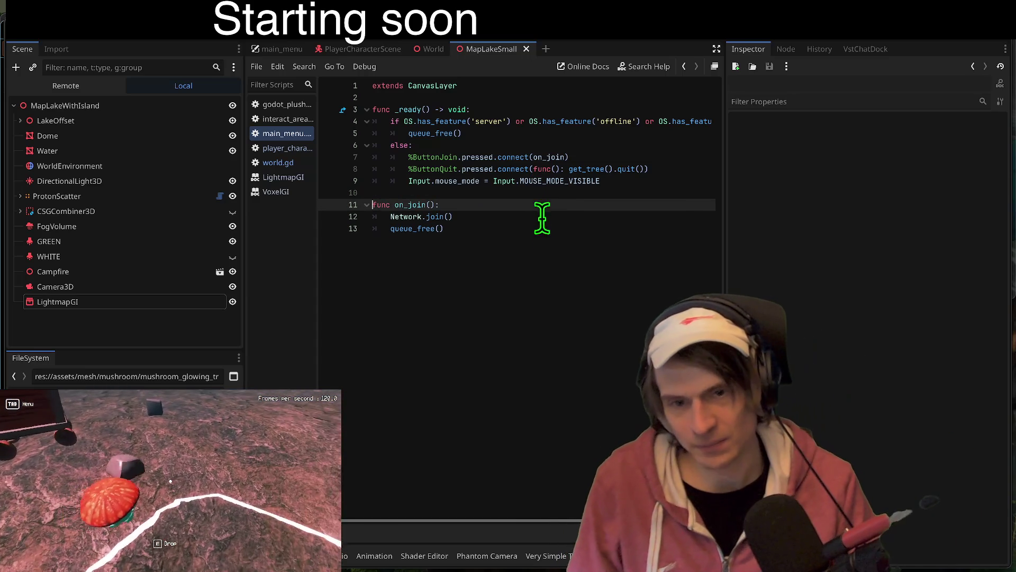
# - Widen the script list, view player_character_script.gd, main_menu.gd and godot_plush_skin.gd, then return to MapLakeSmall
pyautogui.click(302, 147)
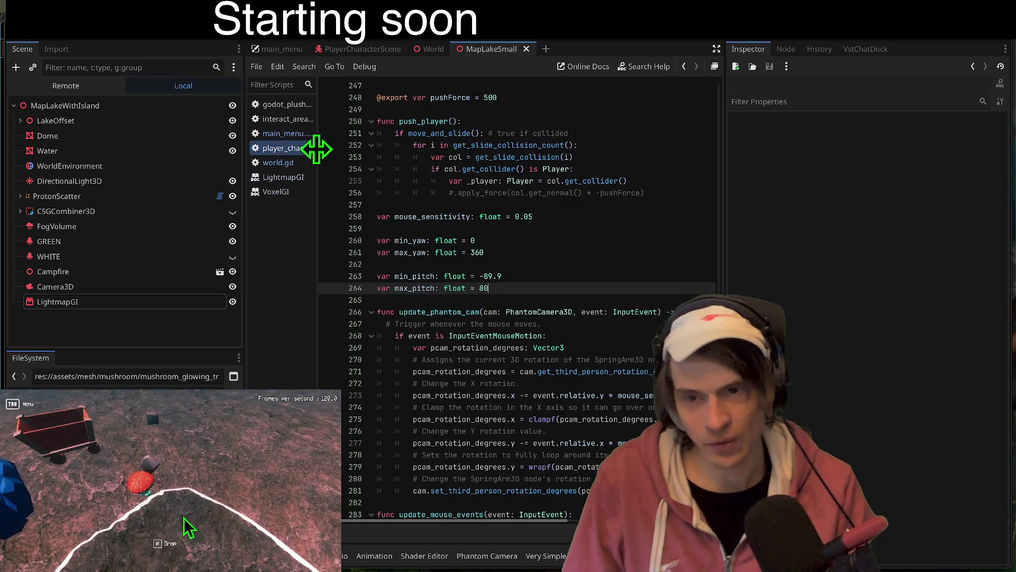
pyautogui.moveTo(316, 149); pyautogui.dragTo(366, 149)
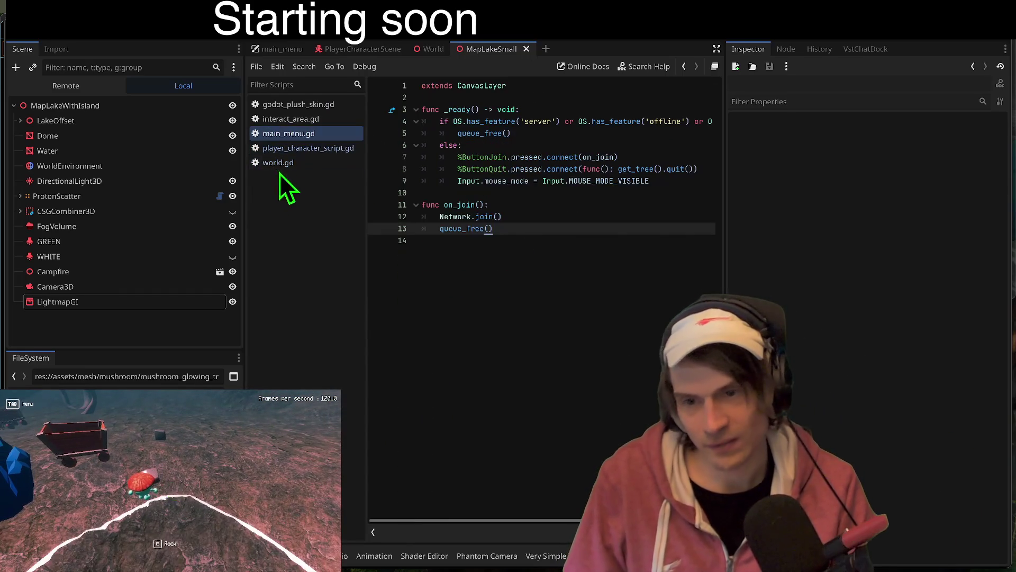
pyautogui.click(306, 133)
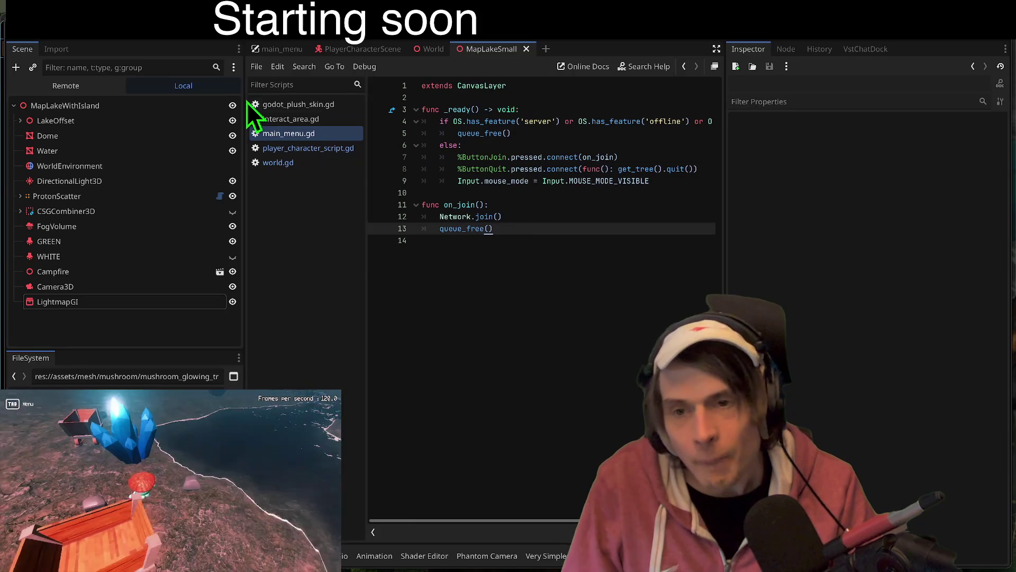
pyautogui.click(277, 108)
pyautogui.click(464, 49)
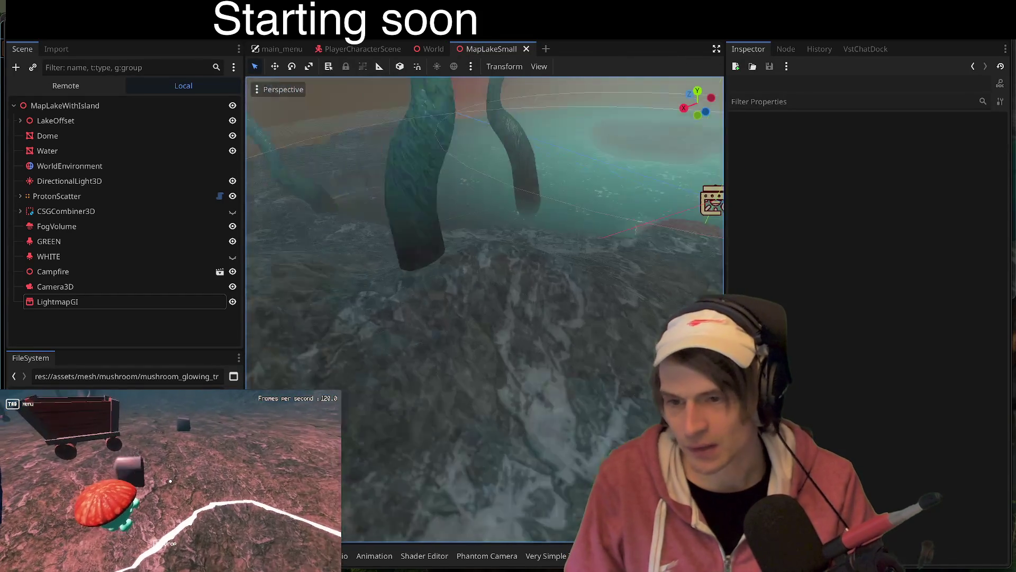
# - Check the LightmapGI node's bake settings, then select the Dome node
pyautogui.click(147, 302)
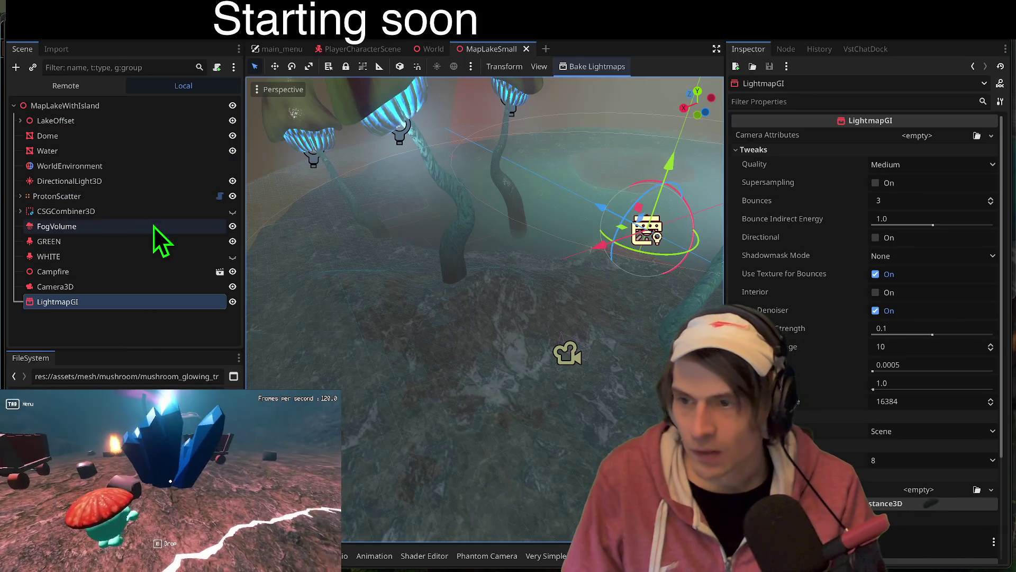
pyautogui.click(147, 136)
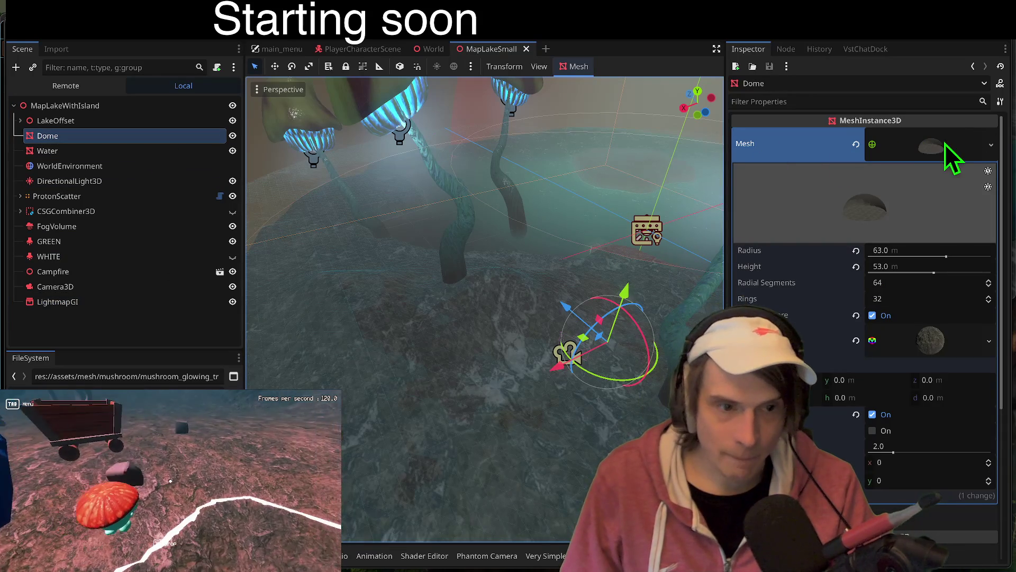
# - Save the Dome's mesh as lake_map_dome_mesh.tres in res://scenes/environment
pyautogui.click(920, 150)
pyautogui.rightClick(922, 148)
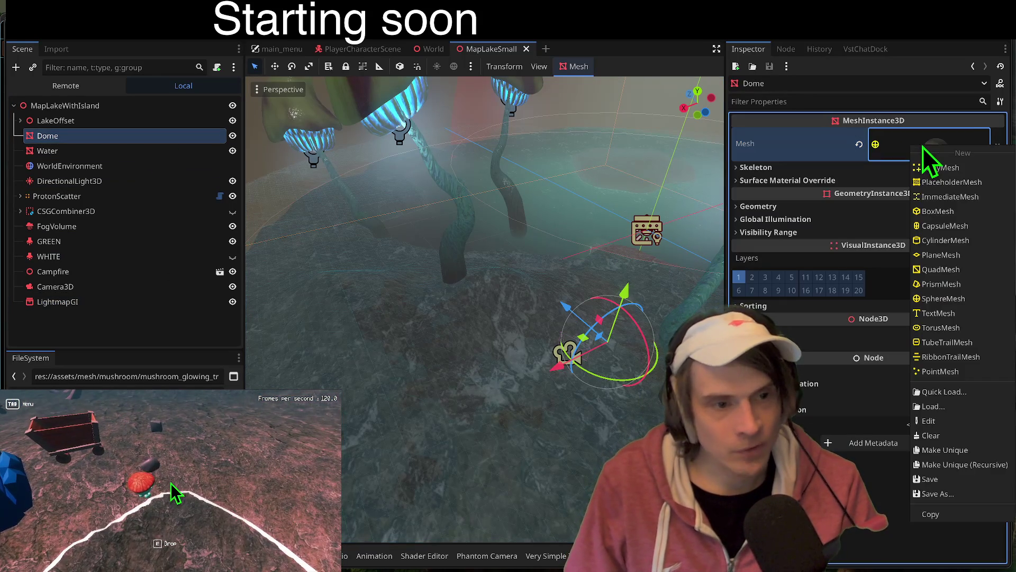
pyautogui.click(945, 495)
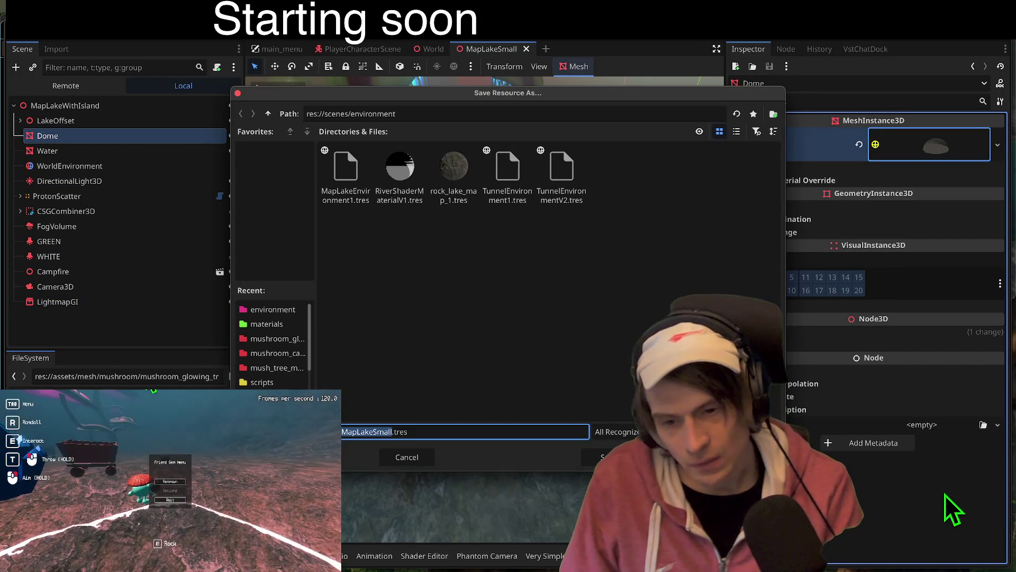
pyautogui.write('_map_dome_mesh')
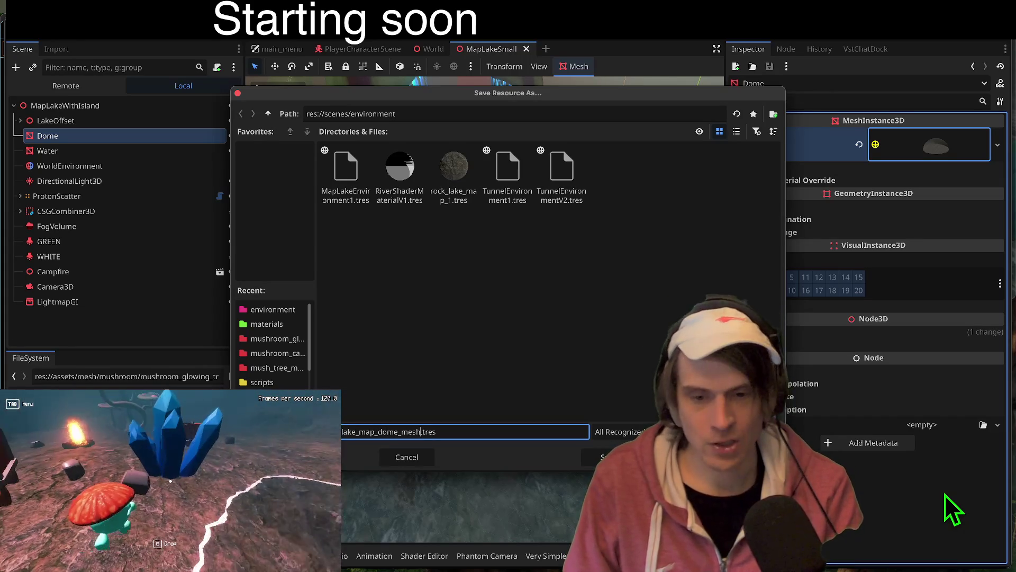
pyautogui.press('Return')
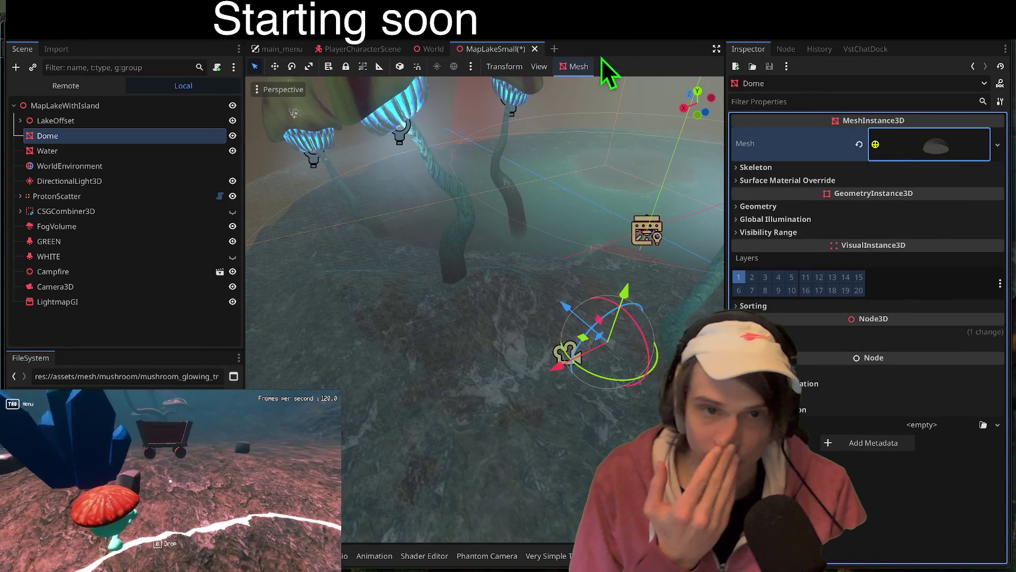
# - Unwrap UV2 for Lightmap/AO on the Dome mesh, deselect it, and save the scene
pyautogui.click(577, 67)
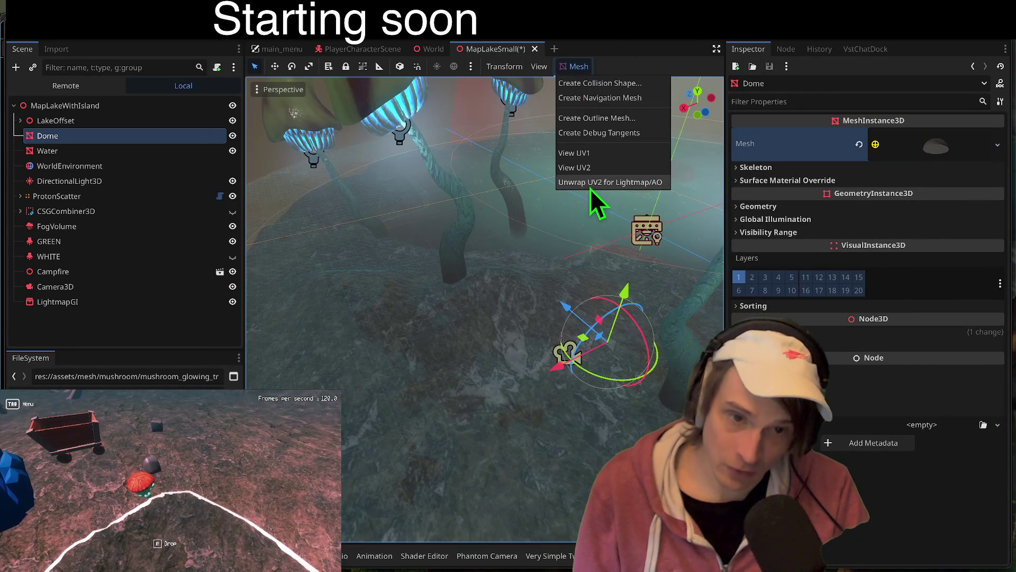
pyautogui.click(590, 188)
pyautogui.click(192, 331)
pyautogui.hotkey('ctrl', 's')
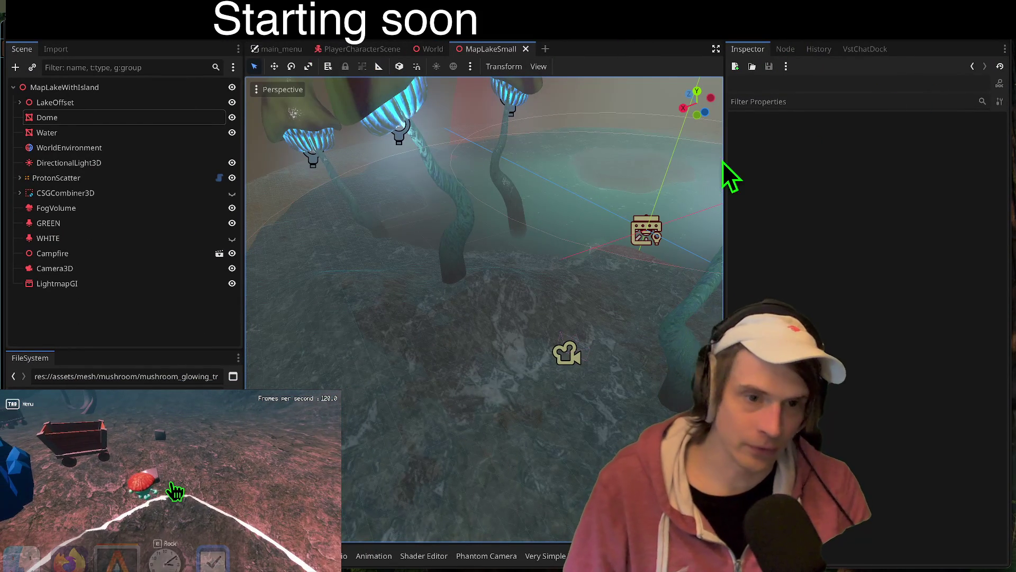
# - Save the MapLakeSmall scene and run the project in two instances
pyautogui.click(180, 299)
pyautogui.hotkey('ctrl', 's')
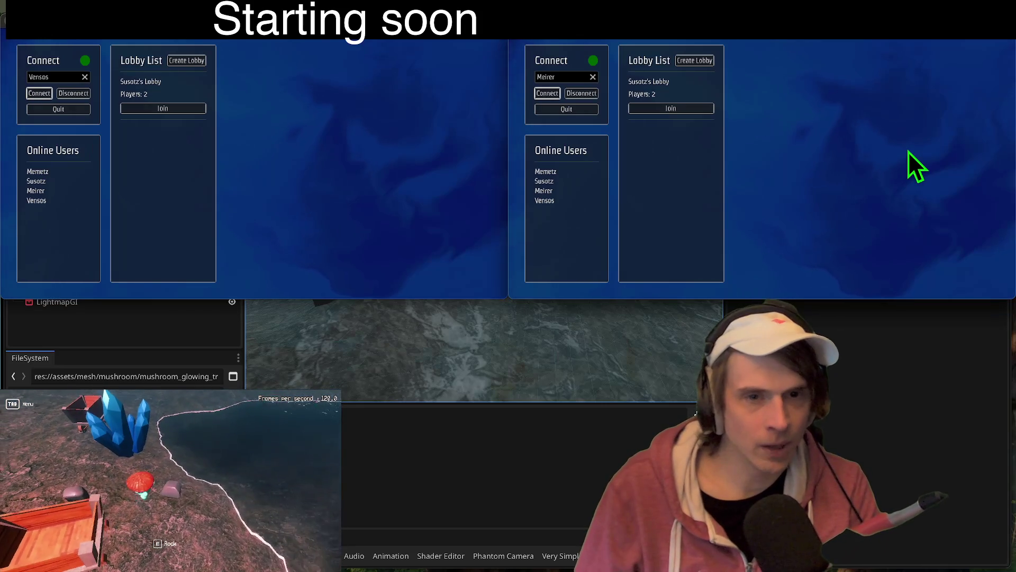
pyautogui.press('super+Tab')
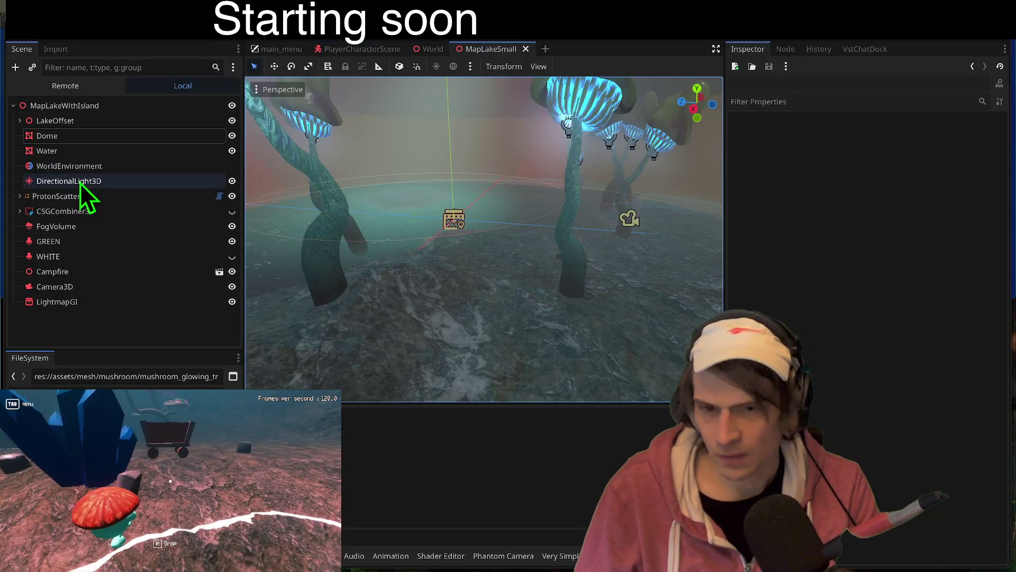
# - Switch to Firefox, open a new tab briefly loading Instagram, and return to the itch.io page
pyautogui.press('super+Tab')
pyautogui.press('super+Tab')
pyautogui.press('Tab')
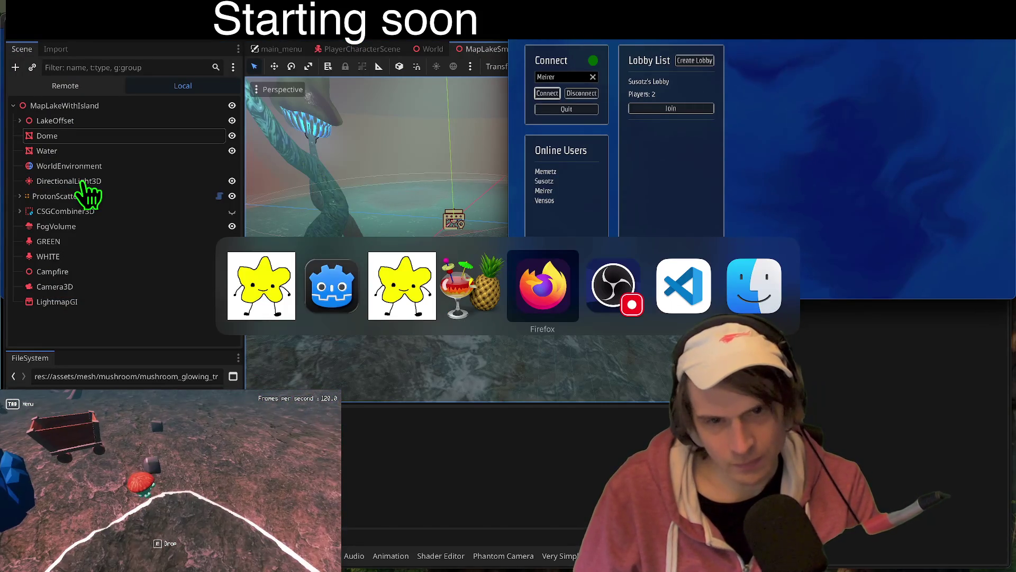
pyautogui.press('super+t')
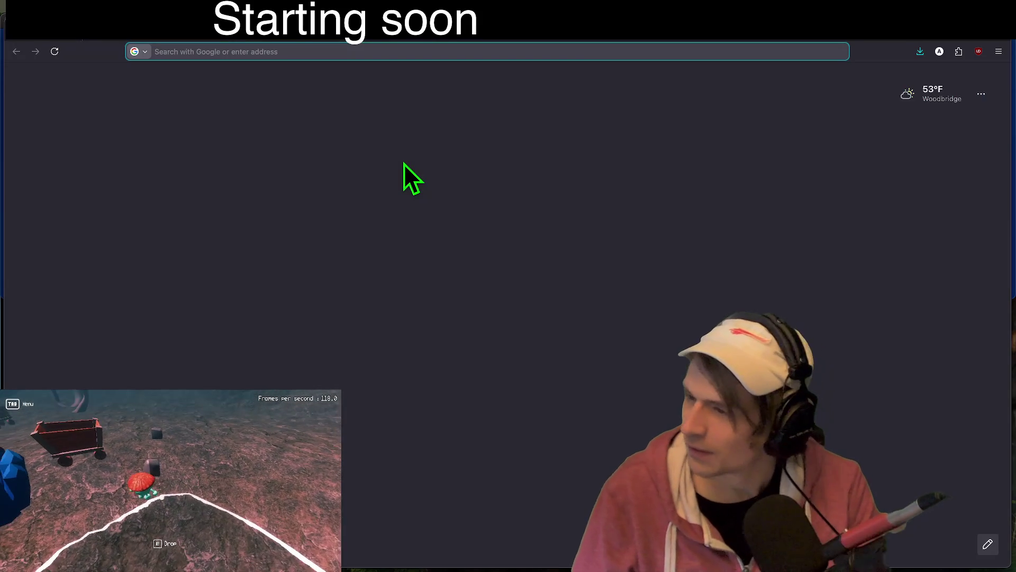
pyautogui.click(370, 52)
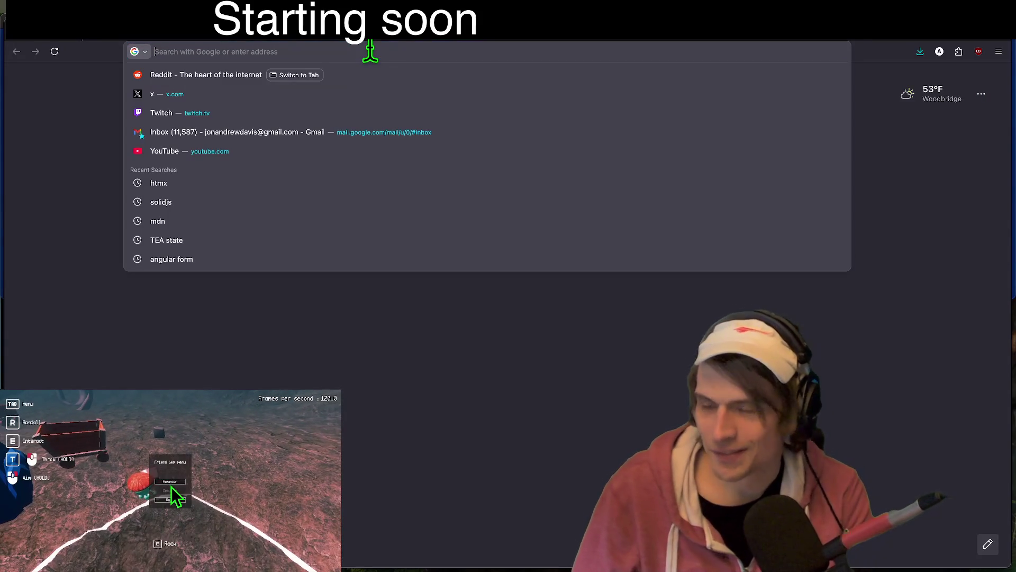
pyautogui.write('instagram.com')
pyautogui.press('Return')
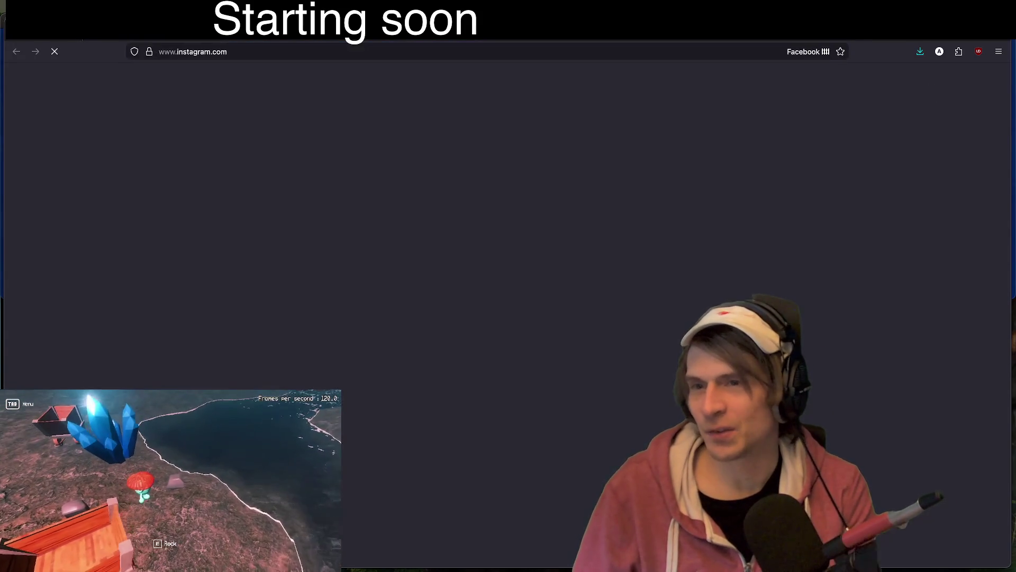
pyautogui.press('super+Left')
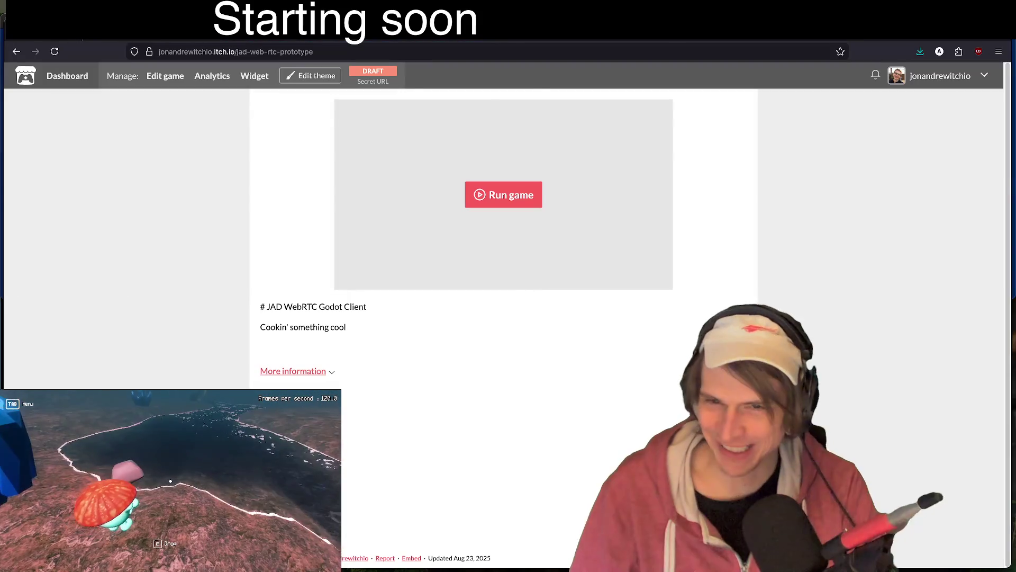
pyautogui.press('super+Tab')
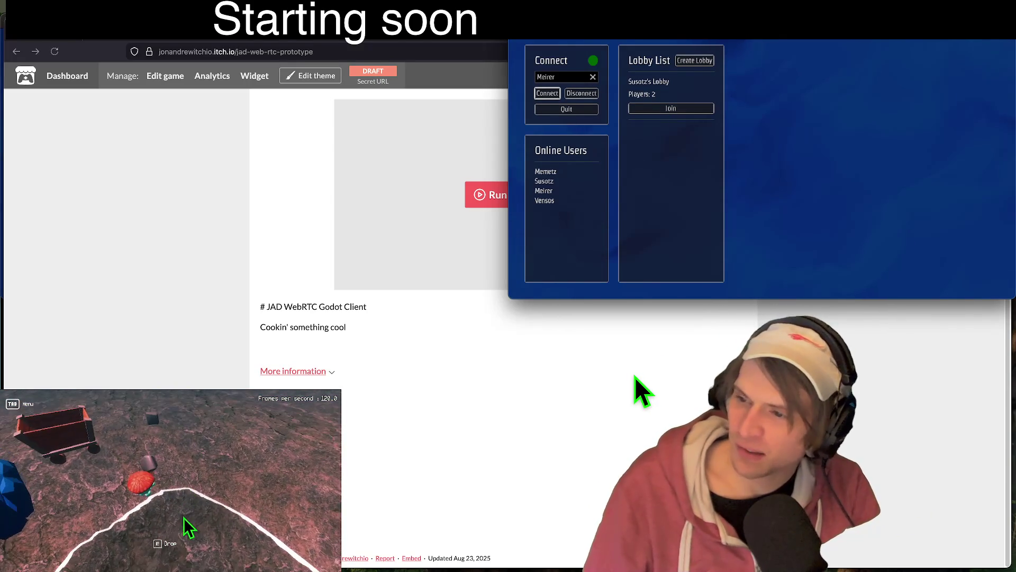
# - Run the JAD WebRTC Godot Client web build, then launch Things via Spotlight
pyautogui.click(634, 376)
pyautogui.click(503, 195)
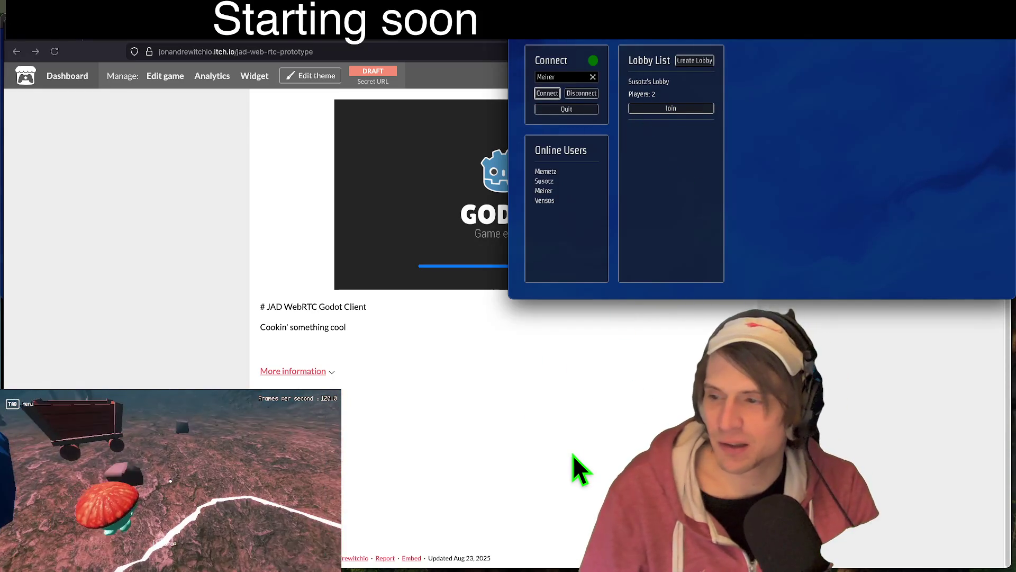
pyautogui.moveTo(574, 553)
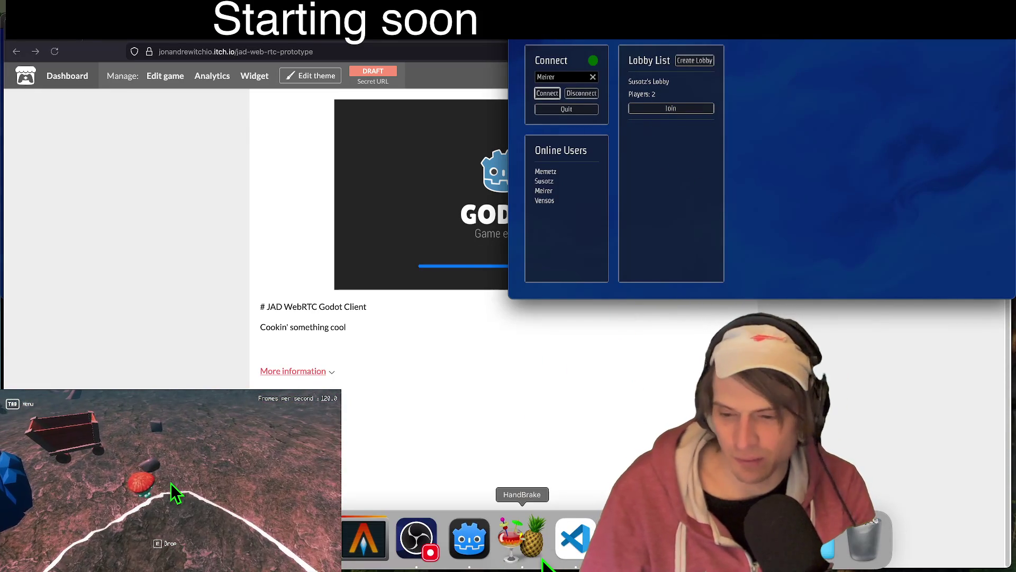
pyautogui.press('super+space')
pyautogui.write('things')
pyautogui.press('Return')
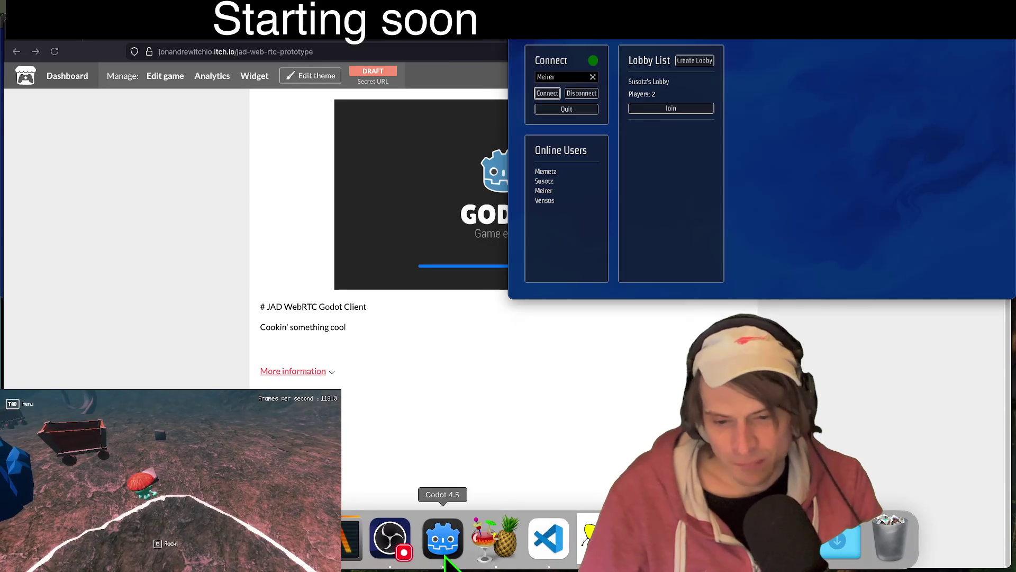
# - Save MapLakeSmall in Godot, then quit Godot from its Dock menu
pyautogui.click(441, 537)
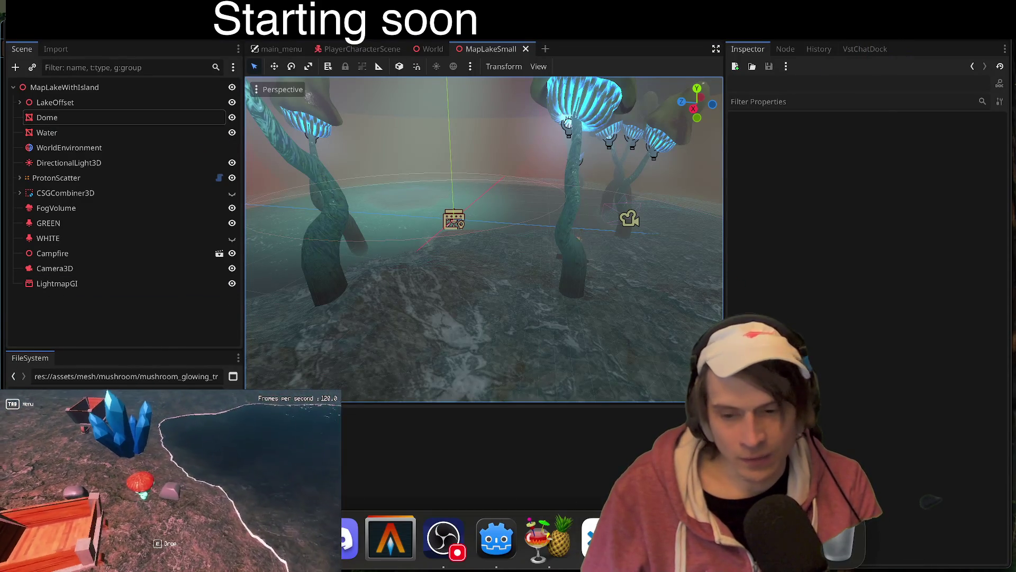
pyautogui.hotkey('ctrl', 's')
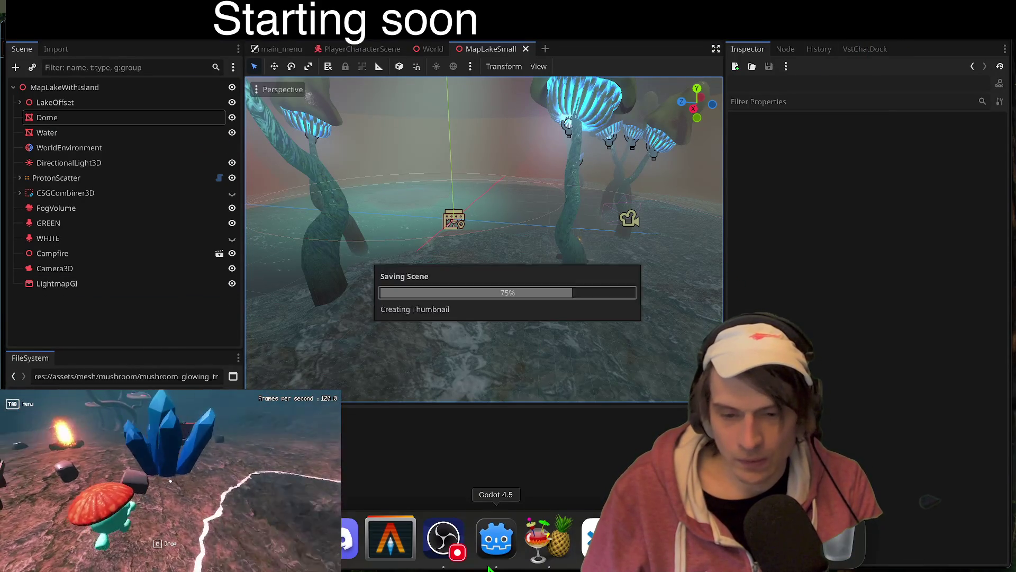
pyautogui.rightClick(489, 567)
pyautogui.click(519, 494)
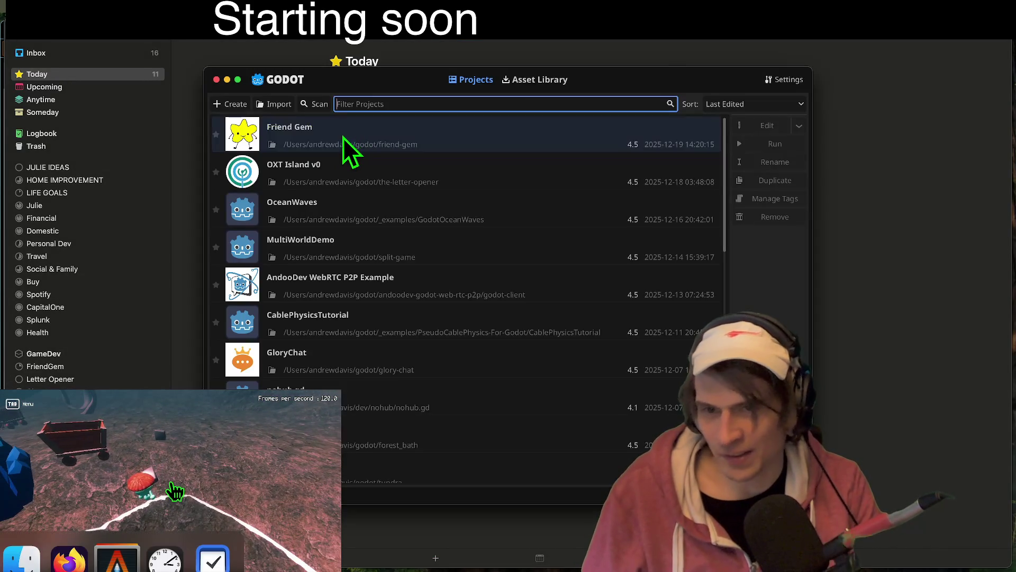
# - Reopen the FriendGem project from the Godot Project Manager
pyautogui.doubleClick(343, 138)
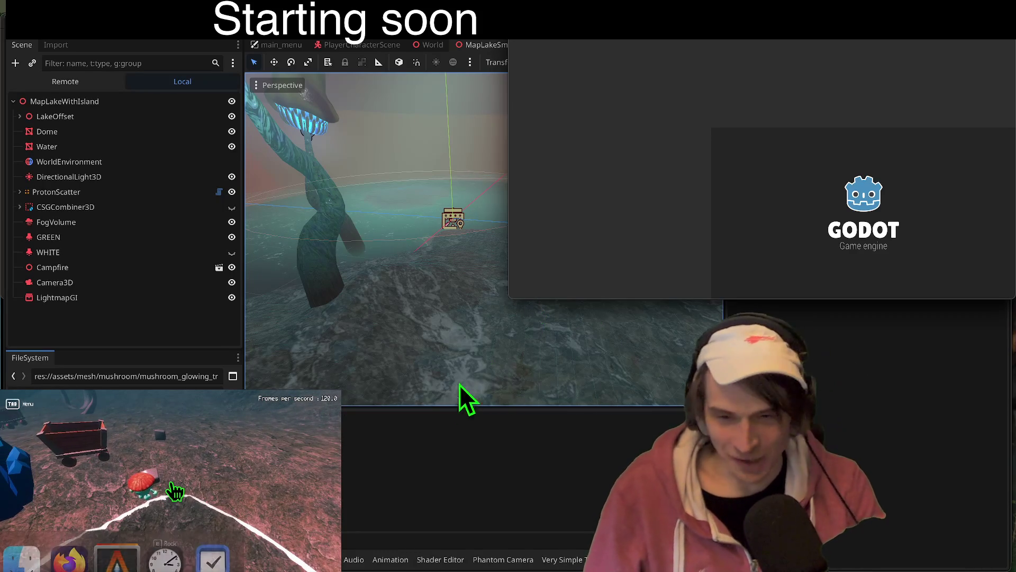
# - Connect both test clients to the server and create a lobby from the left client
pyautogui.click(553, 96)
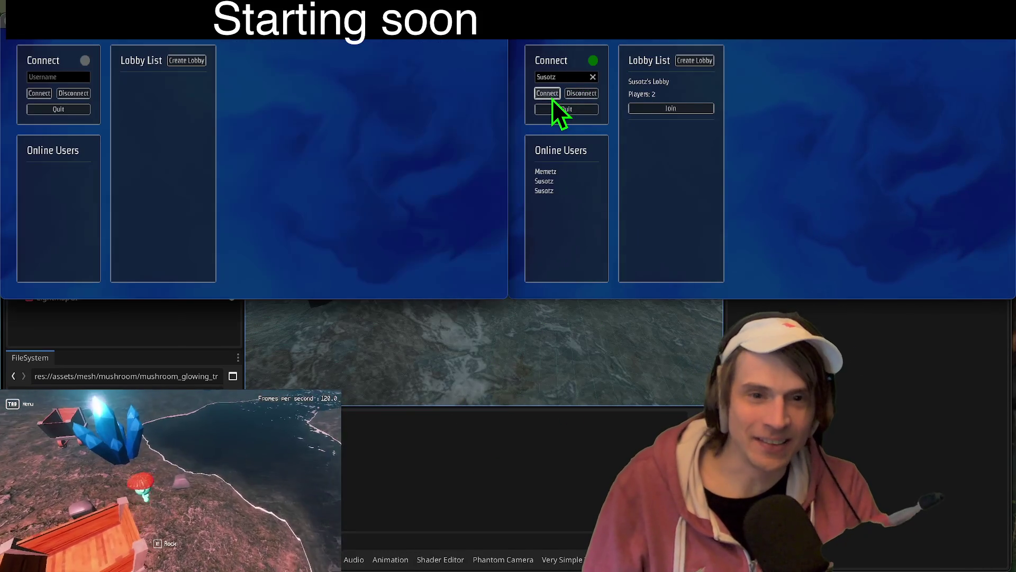
pyautogui.click(39, 94)
pyautogui.click(186, 61)
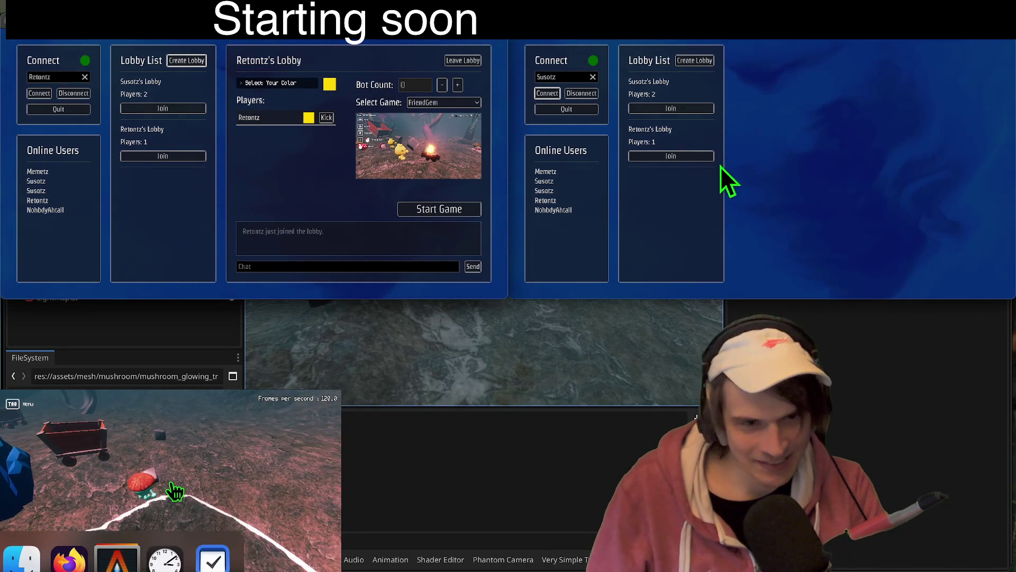
# - Disconnect the left and right clients, then bring the itch.io browser window forward
pyautogui.click(73, 93)
pyautogui.click(589, 97)
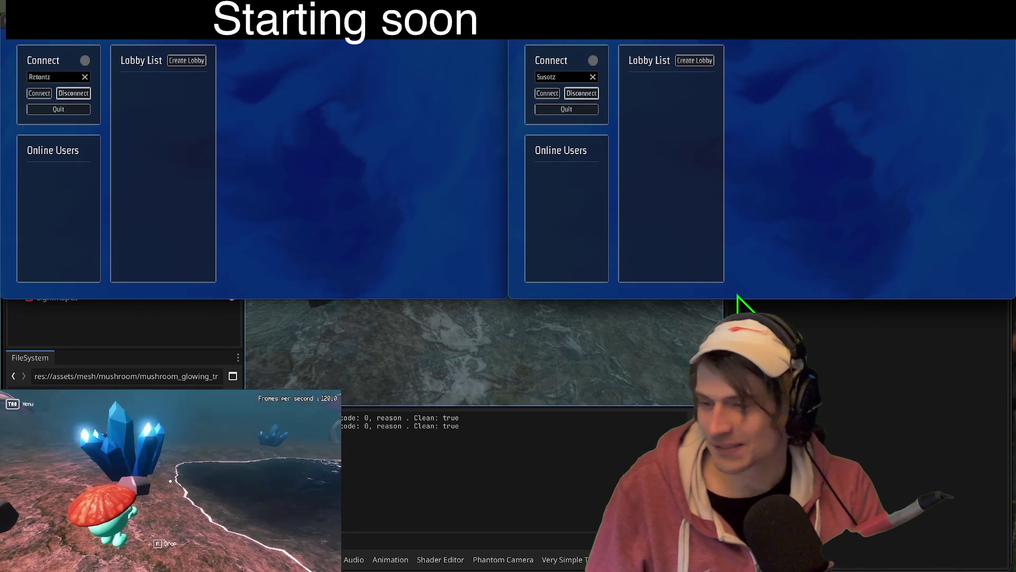
pyautogui.moveTo(353, 568)
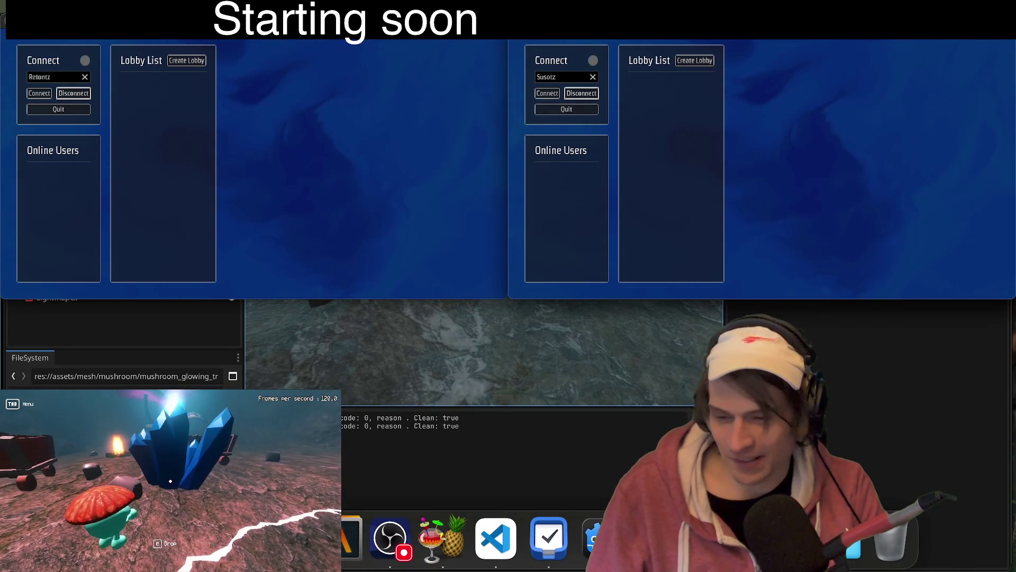
pyautogui.press('super+Tab')
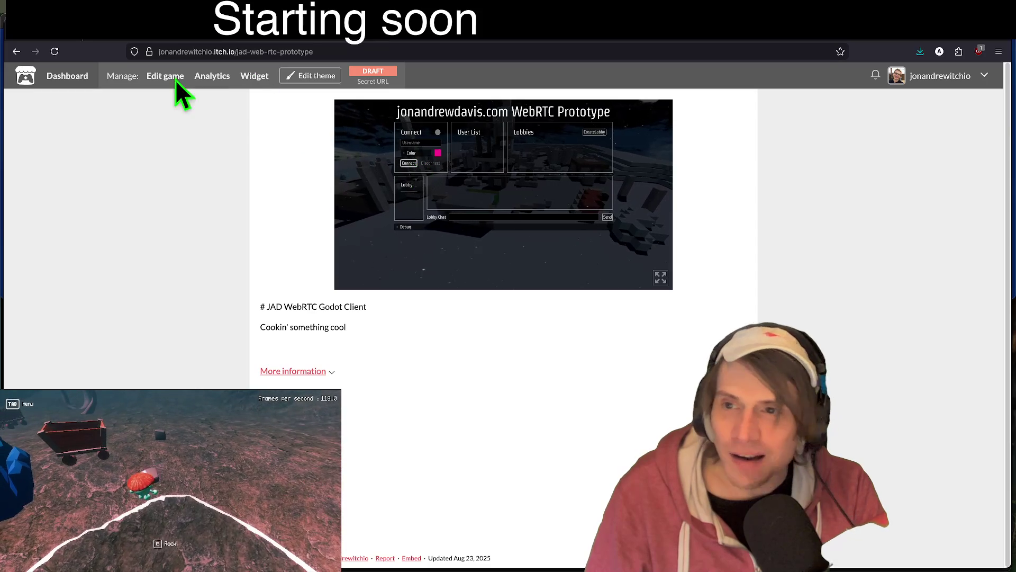
# - Go through the itch.io creator dashboard to the web-rtc-p2p project page
pyautogui.click(82, 84)
pyautogui.click(304, 246)
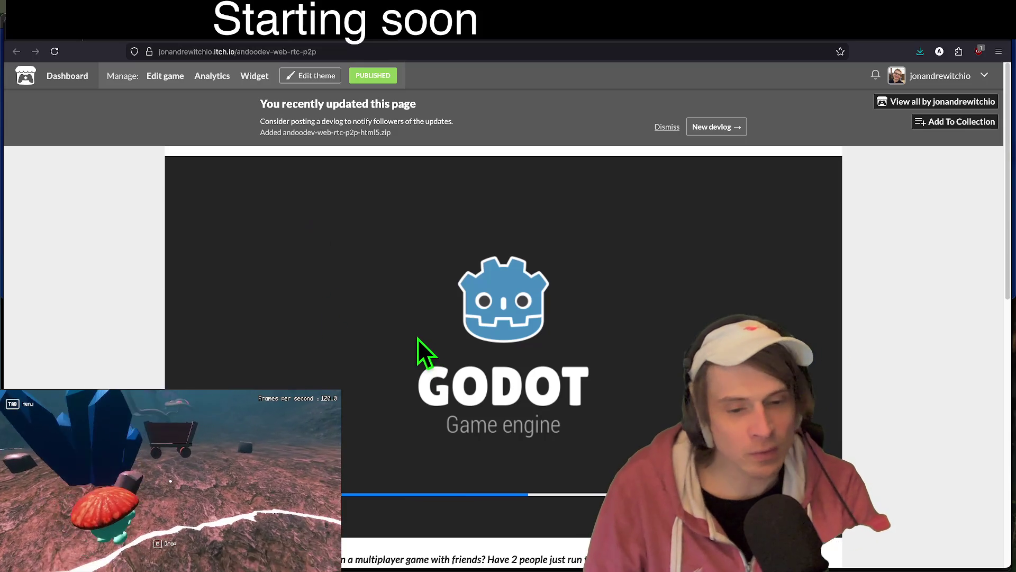
pyautogui.scroll(-5, 507, 415)
pyautogui.scroll(5, 560, 375)
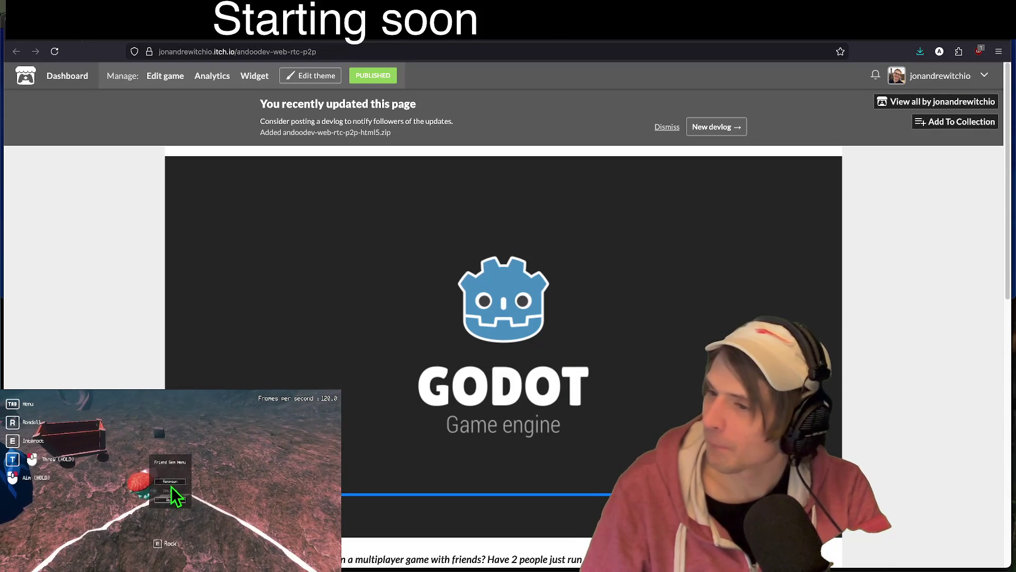
# - Enter a username, connect the web build to the lobby server, and join the existing lobby
pyautogui.click(222, 218)
pyautogui.write('andoodev')
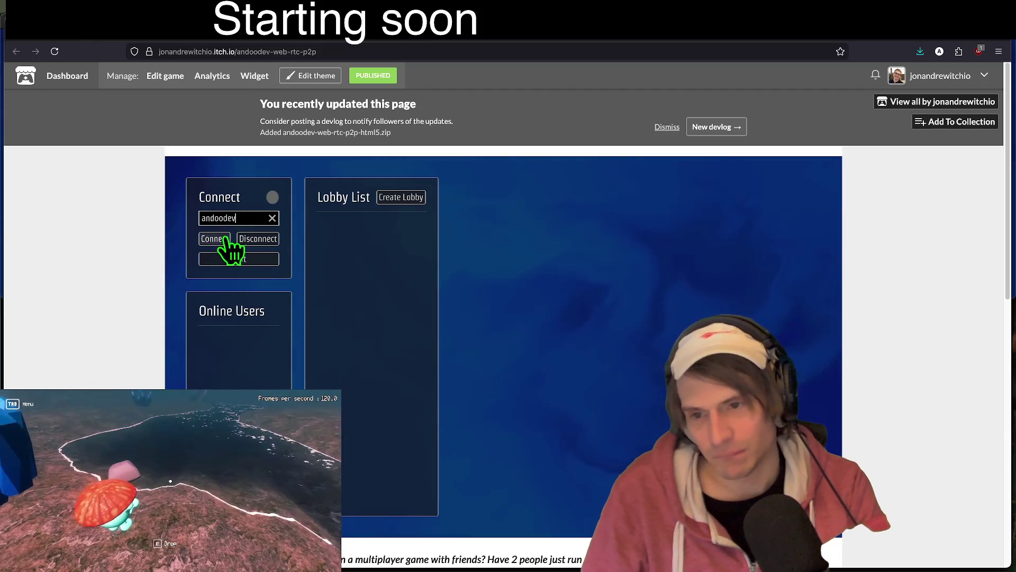
pyautogui.click(228, 238)
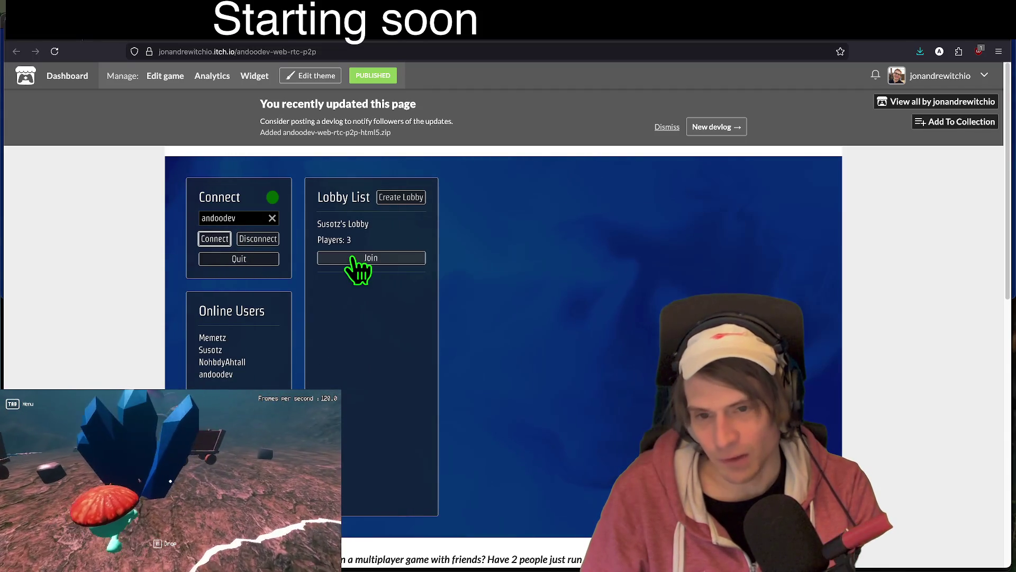
pyautogui.click(352, 259)
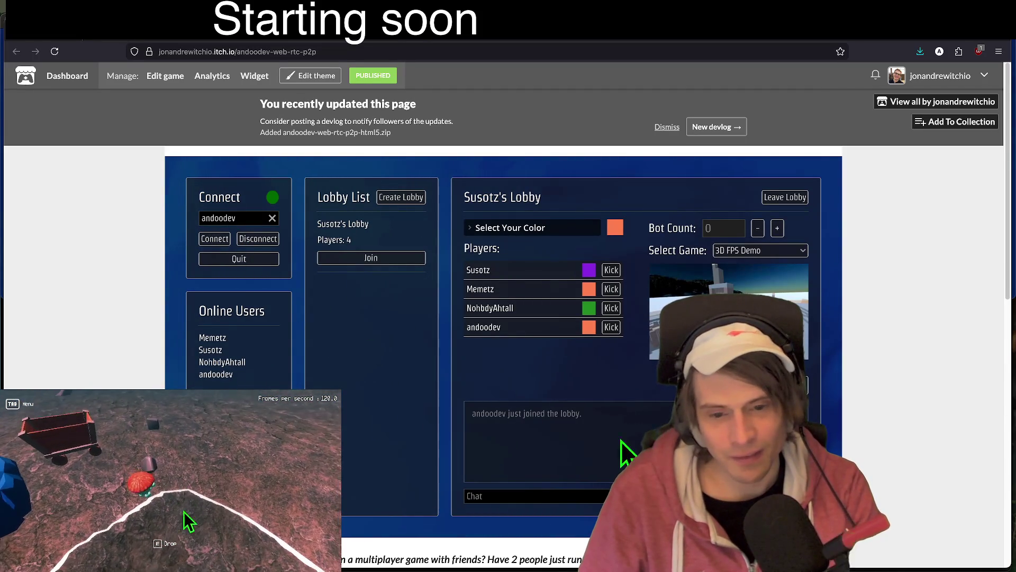
pyautogui.write('hello')
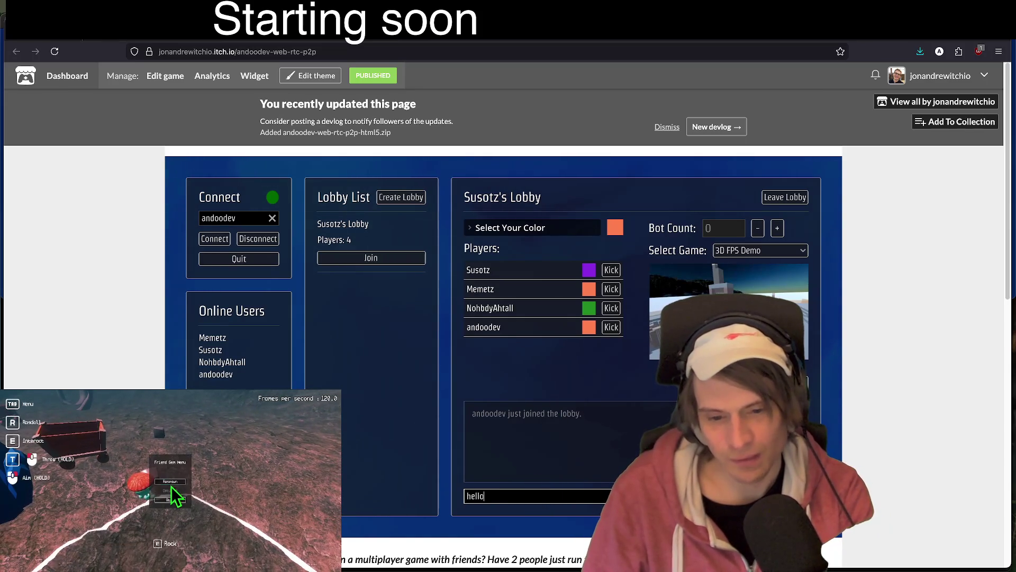
# - Send 'hello?' in the lobby chat and type 'anyone here? what are yall...'
pyautogui.press('BackSpace')
pyautogui.press('BackSpace')
pyautogui.write('lo?')
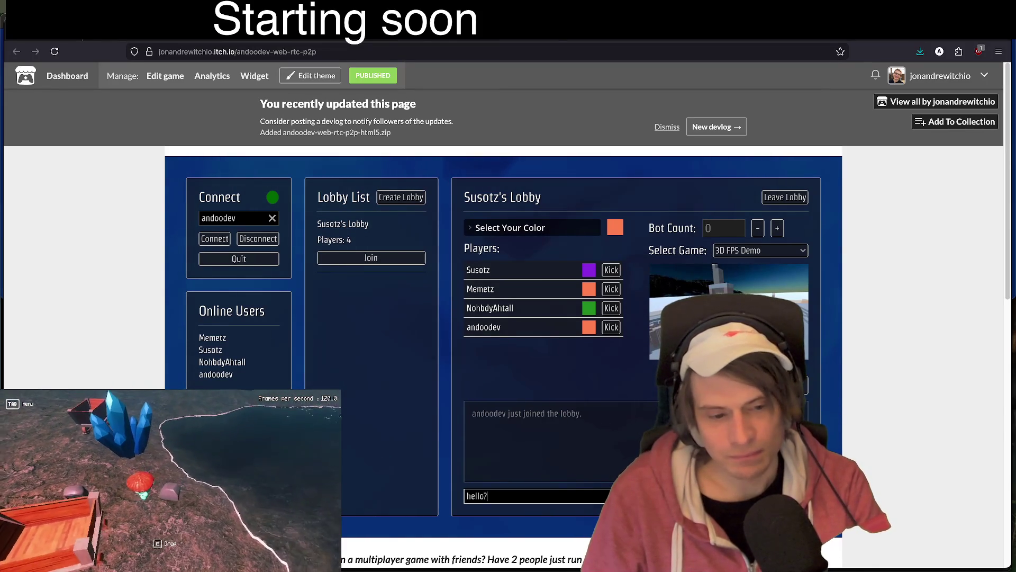
pyautogui.press('Return')
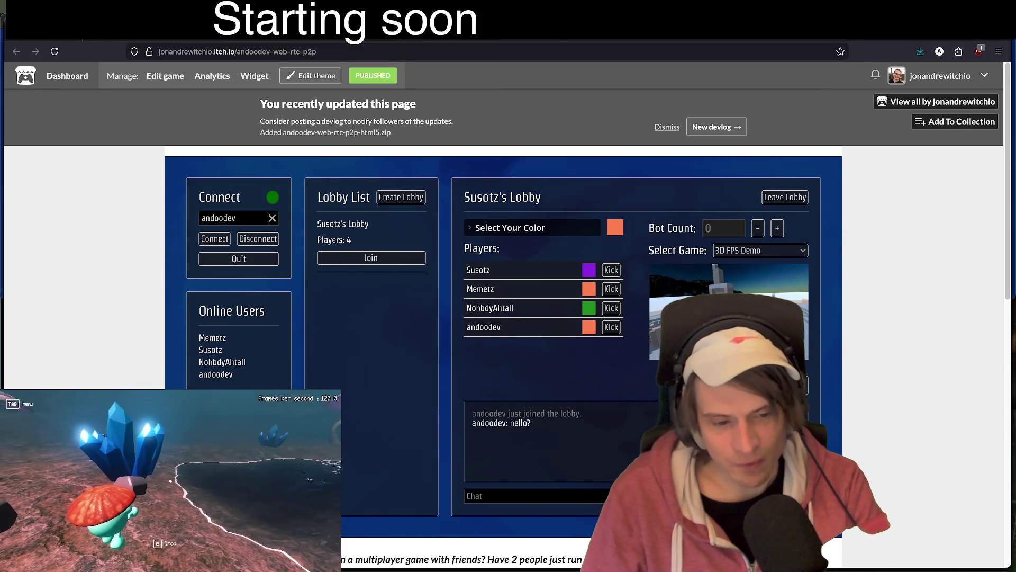
pyautogui.write('h')
pyautogui.press('BackSpace')
pyautogui.write('anyone here?')
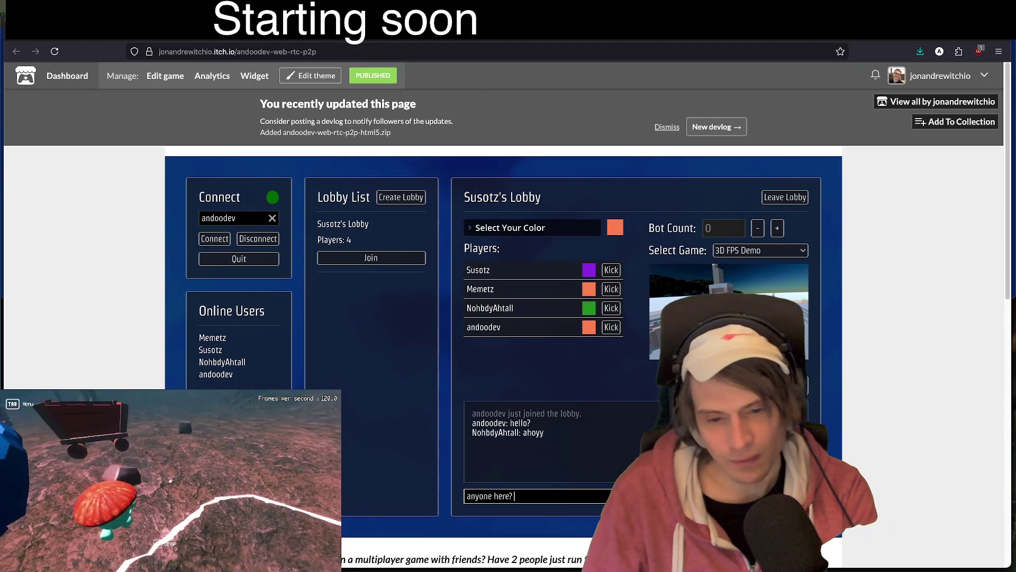
pyautogui.write(' what are yall doi')
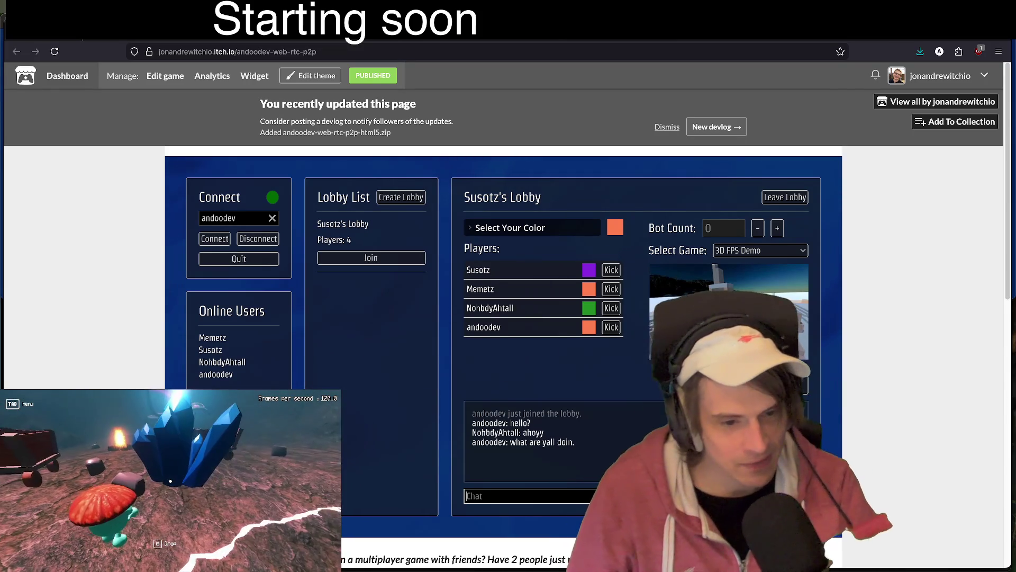
# - Send 'yeah create a new lobby.' and 'this lobby is bugged i thi...' in the chat
pyautogui.click(519, 229)
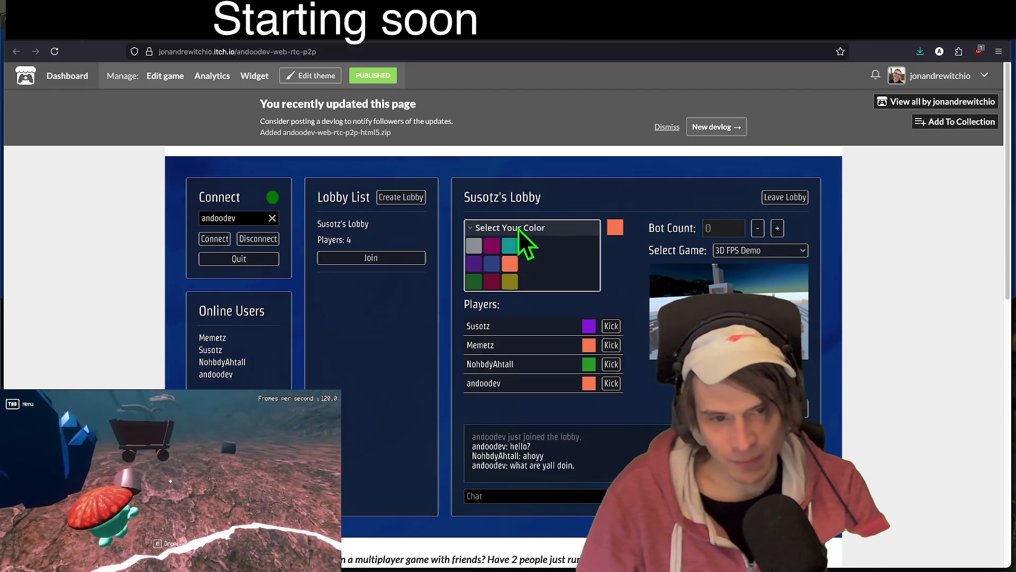
pyautogui.click(519, 229)
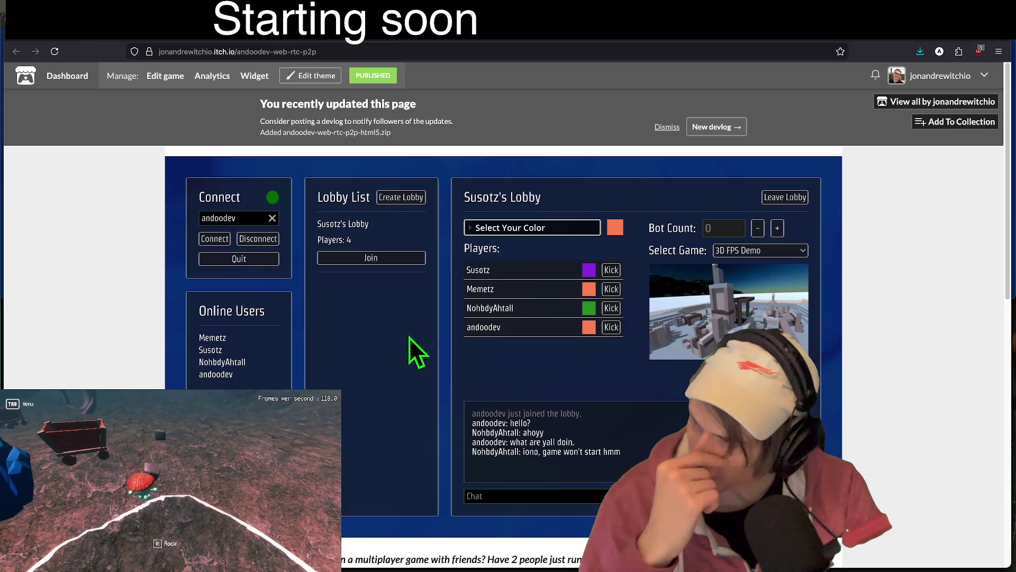
pyautogui.write('yeah w')
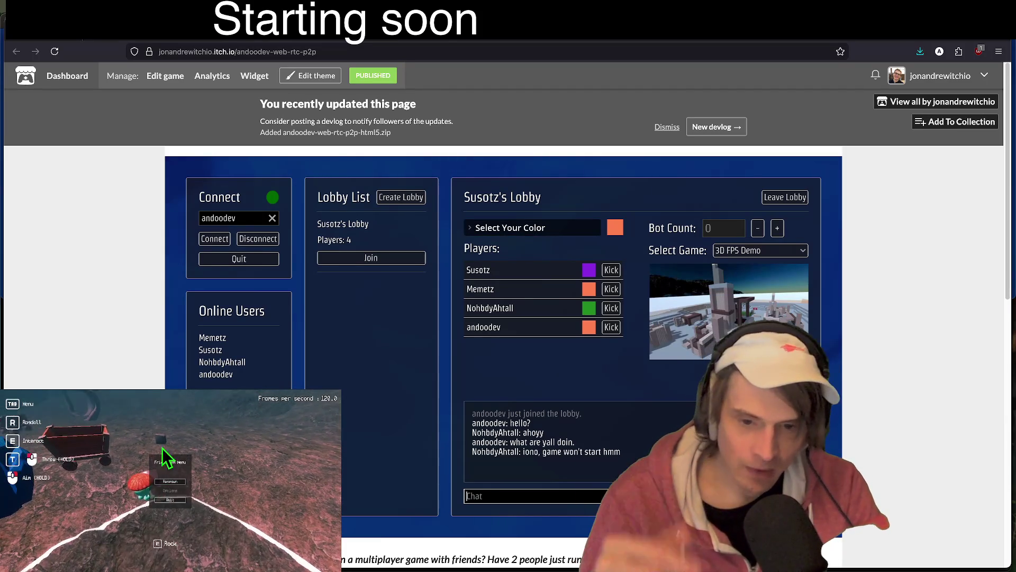
pyautogui.press('BackSpace')
pyautogui.write('c')
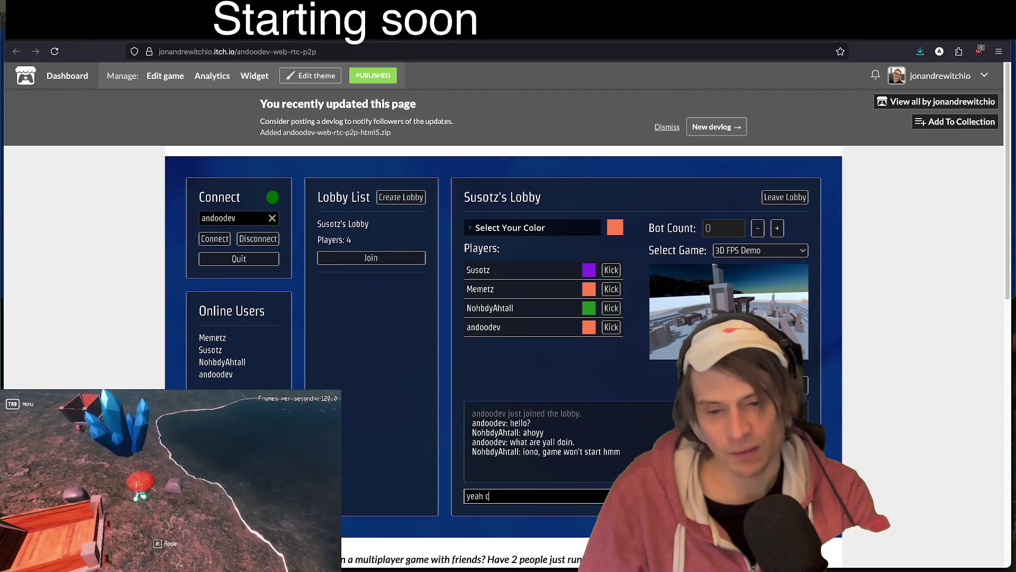
pyautogui.write('reate a new lobby.')
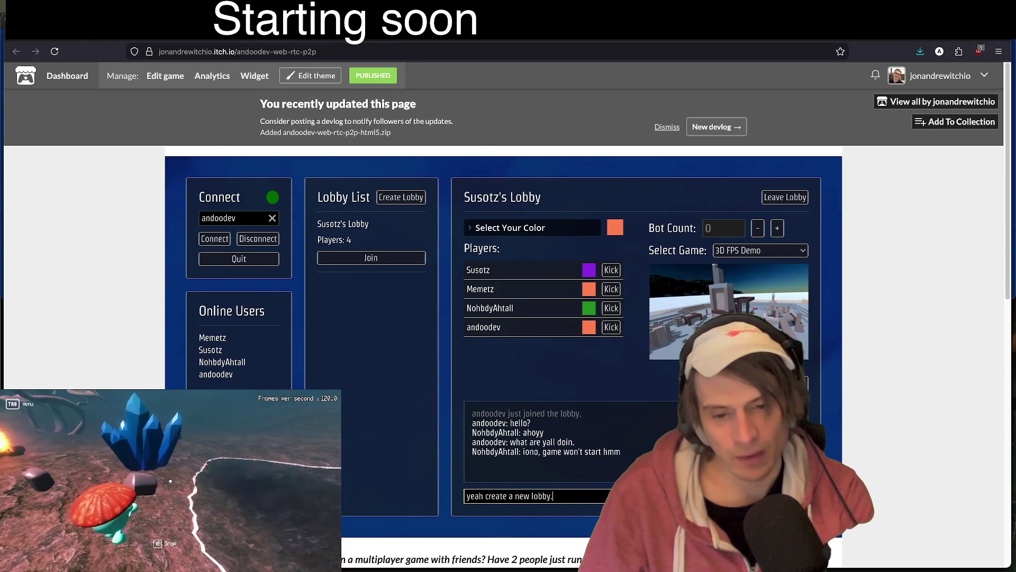
pyautogui.press('Return')
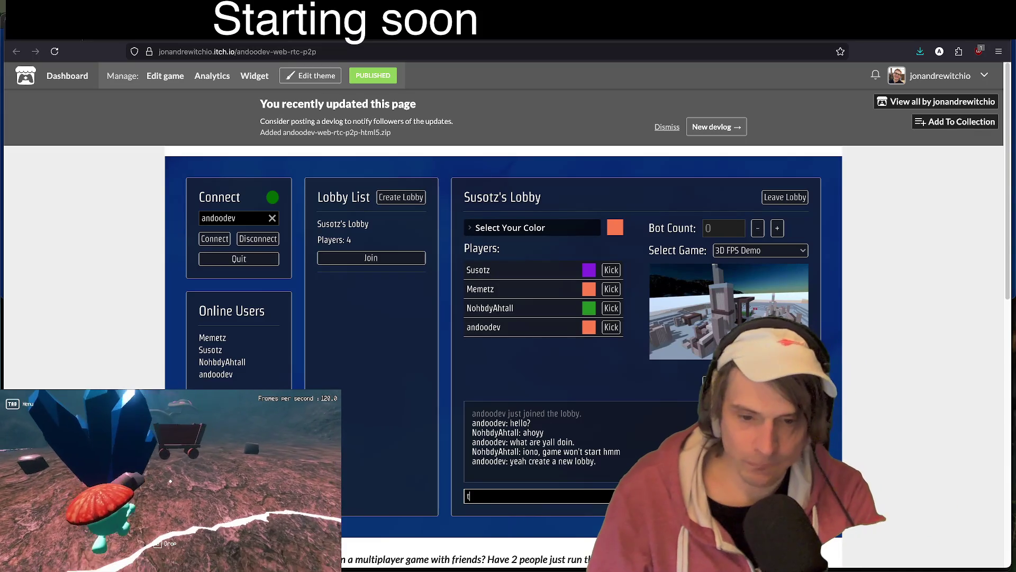
pyautogui.write("this lobby is bugged i think it's .... some of")
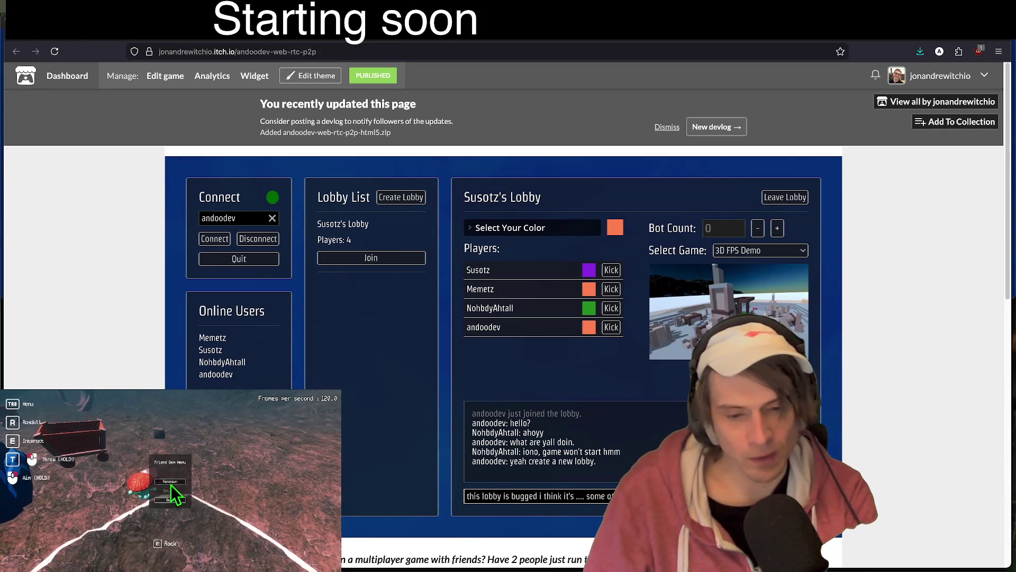
pyautogui.press('Return')
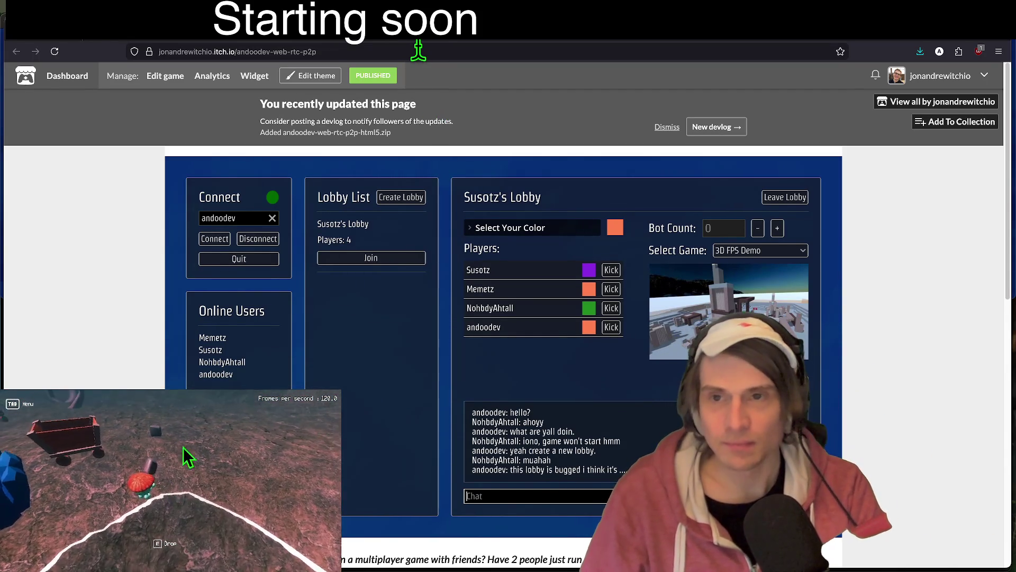
# - Leave the current shared lobby
pyautogui.press('super+l')
pyautogui.press('Escape')
pyautogui.press('super+t')
pyautogui.press('super+w')
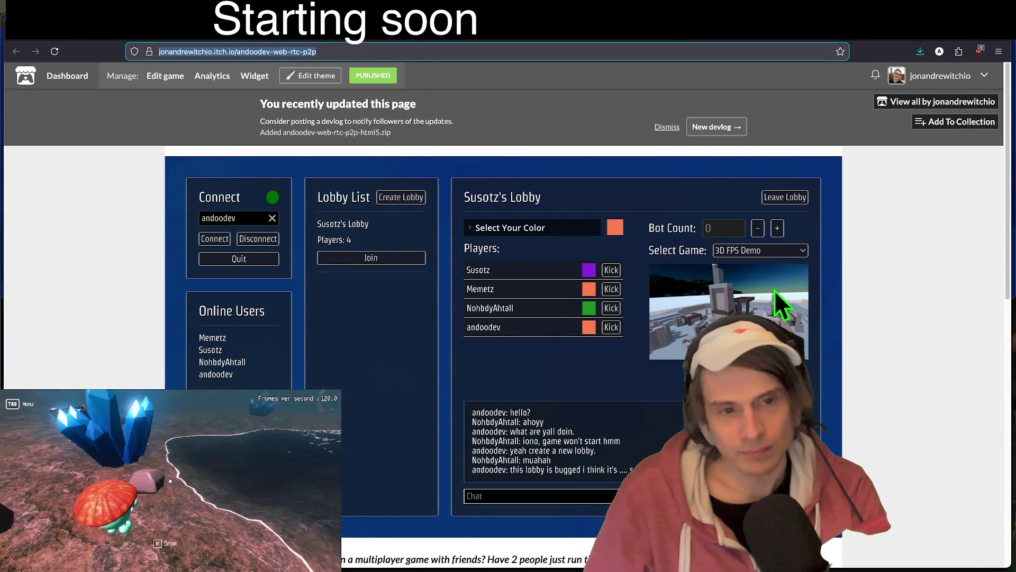
pyautogui.click(803, 198)
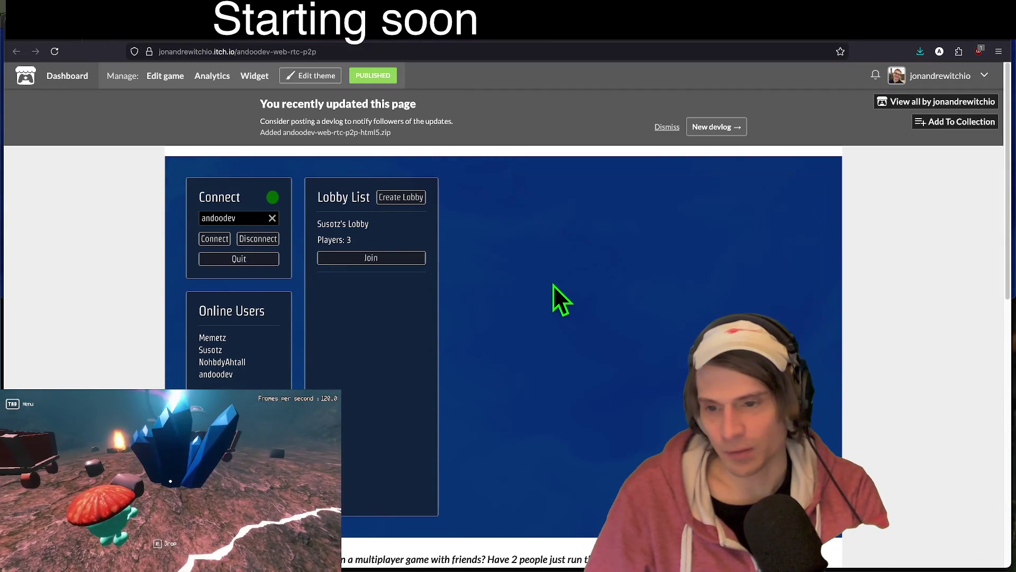
# - In a new tab, load the jad-web-rtc-prototype itch.io page from the 'itch' address suggestion
pyautogui.hotkey('ctrl', 't')
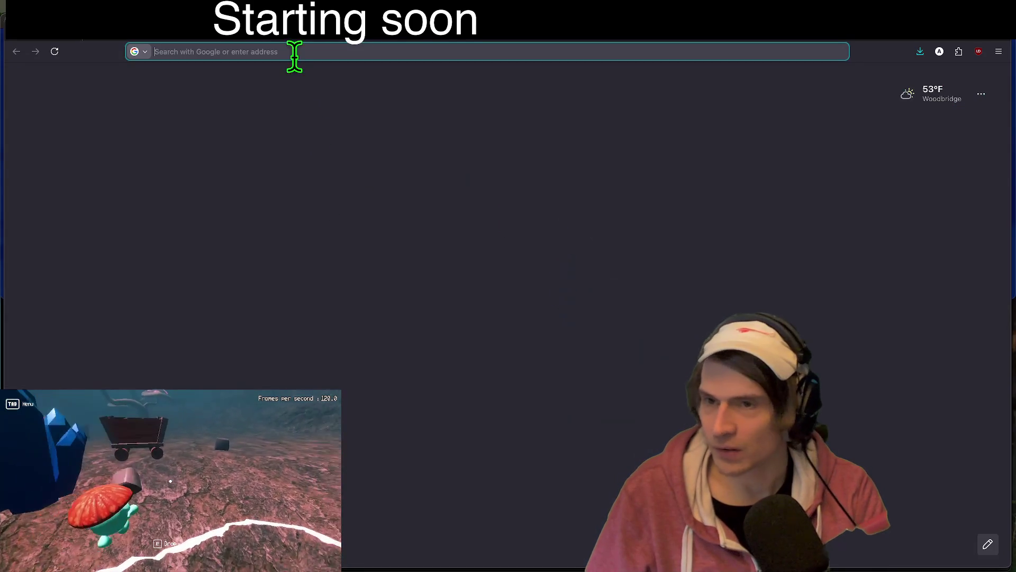
pyautogui.click(299, 51)
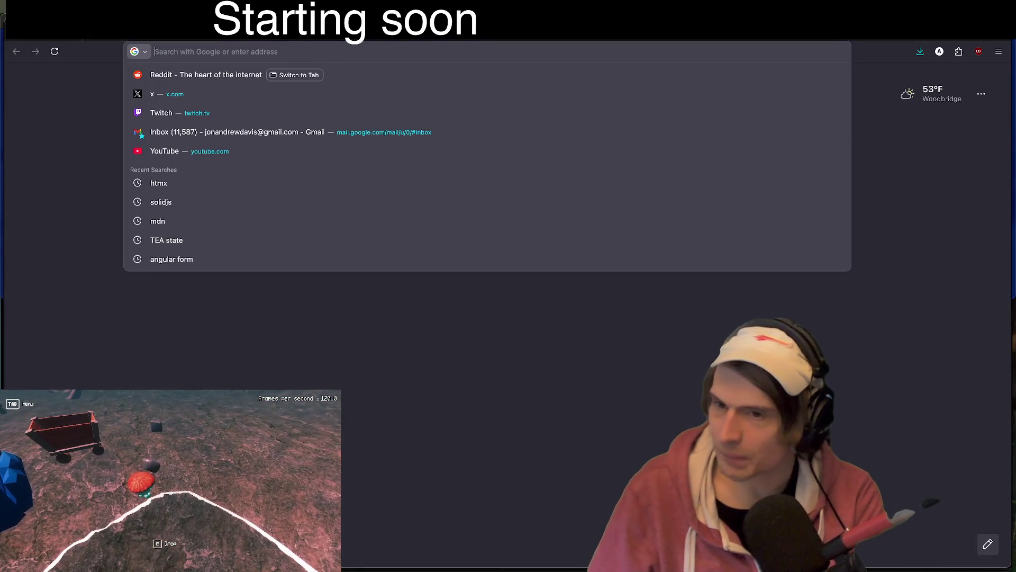
pyautogui.write('d')
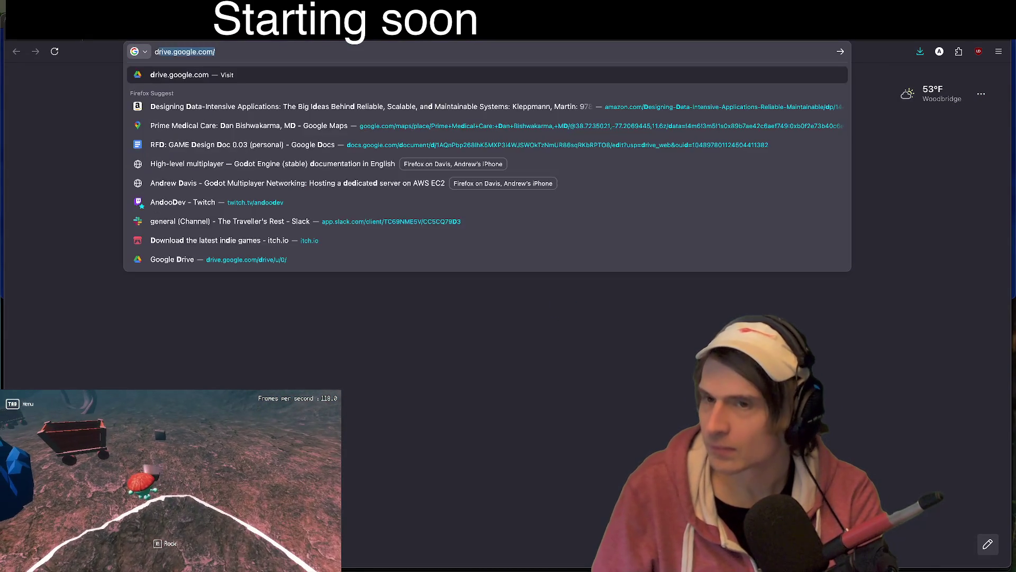
pyautogui.press('BackSpace')
pyautogui.press('BackSpace')
pyautogui.press('Escape')
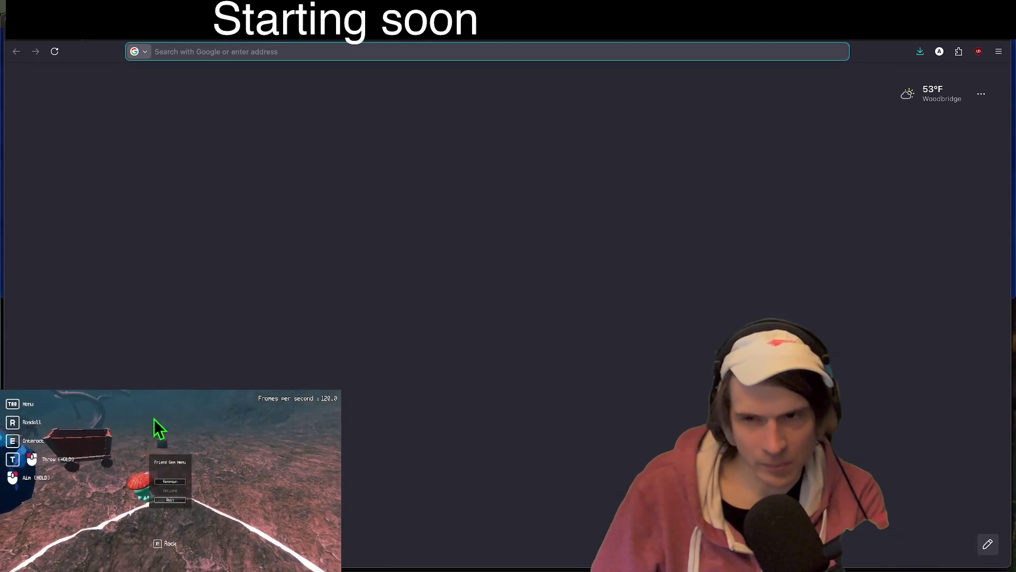
pyautogui.hotkey('ctrl', 'b')
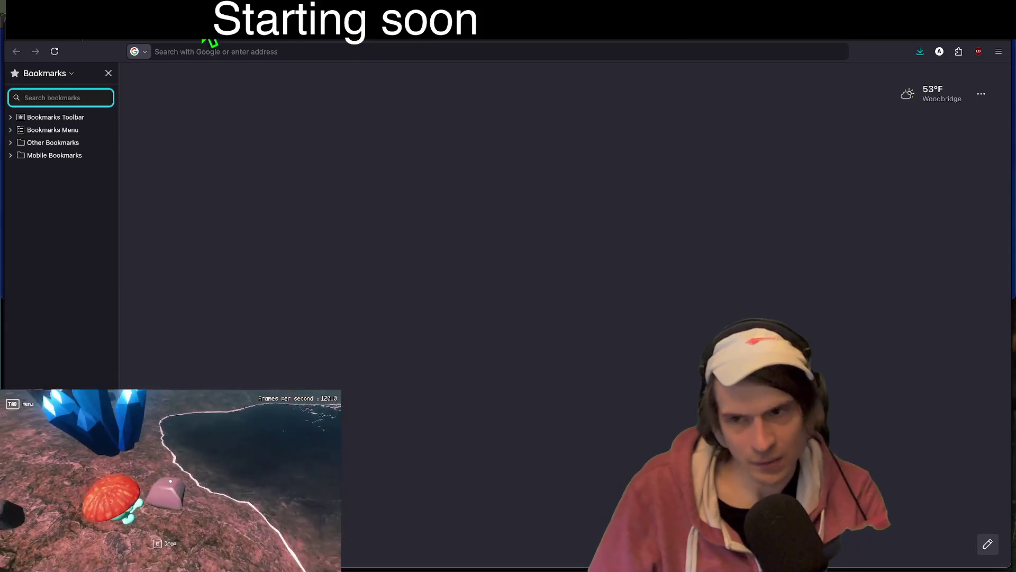
pyautogui.click(178, 51)
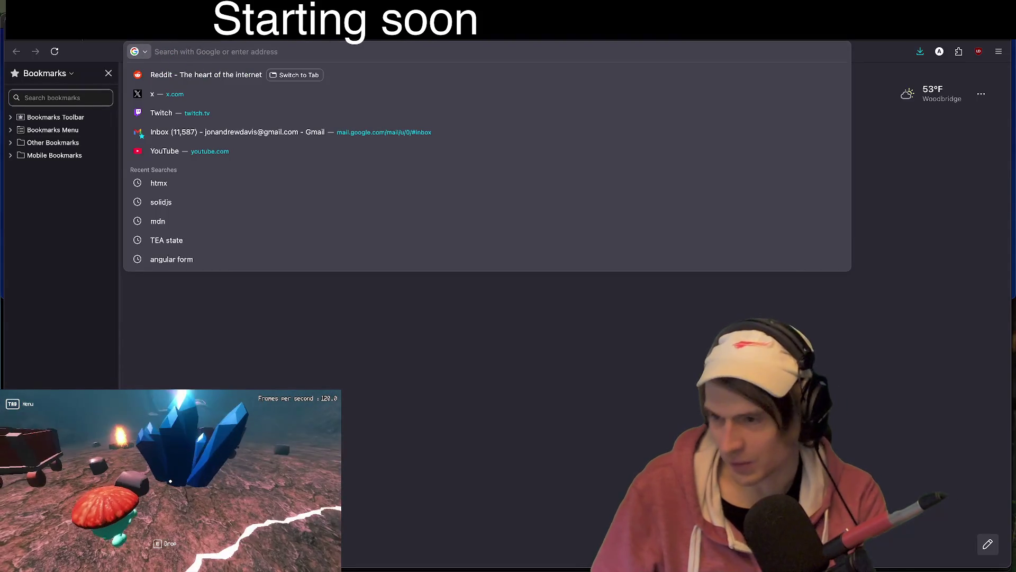
pyautogui.write('itch.io/')
pyautogui.press('Down')
pyautogui.press('Return')
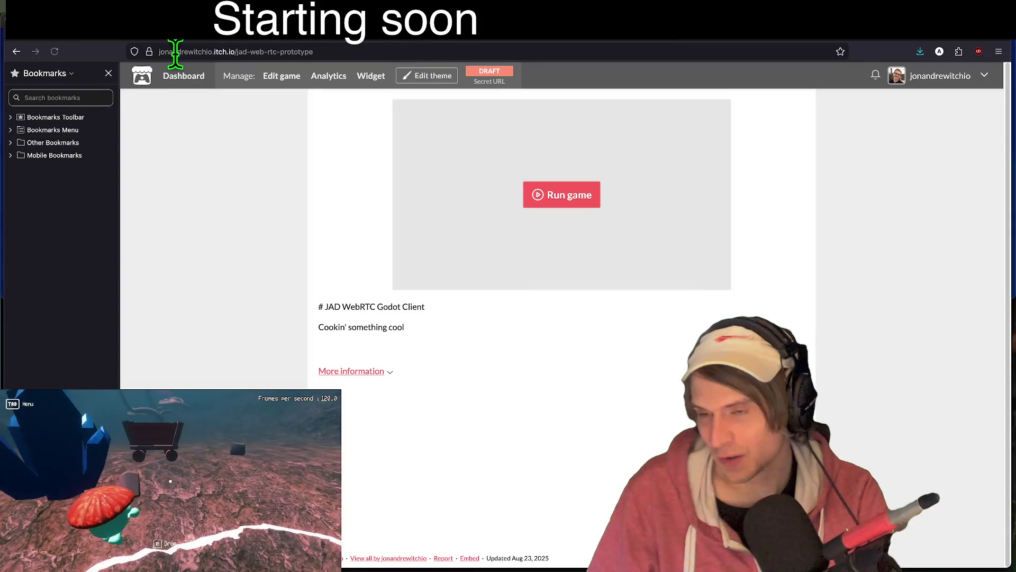
# - Close the bookmarks sidebar and pick the Friend Gem project from the dashboard list
pyautogui.click(108, 73)
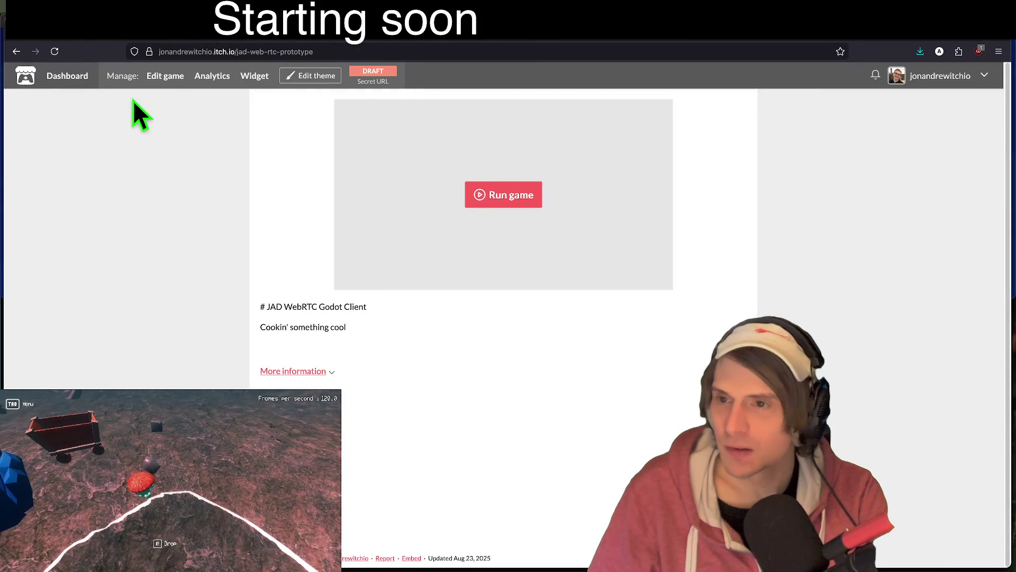
pyautogui.scroll(-10, 151, 348)
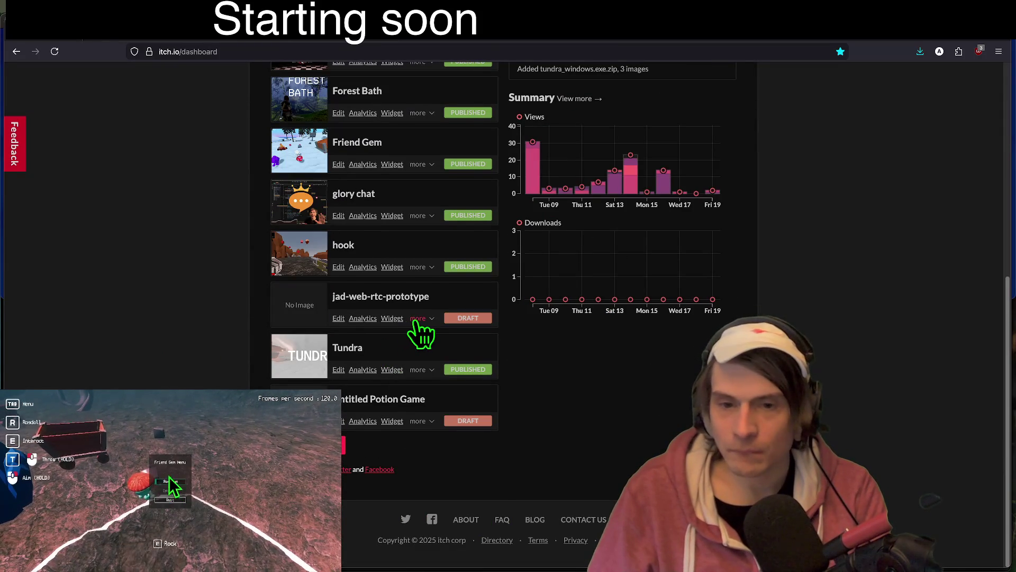
pyautogui.click(418, 319)
pyautogui.click(180, 332)
pyautogui.scroll(2, 180, 332)
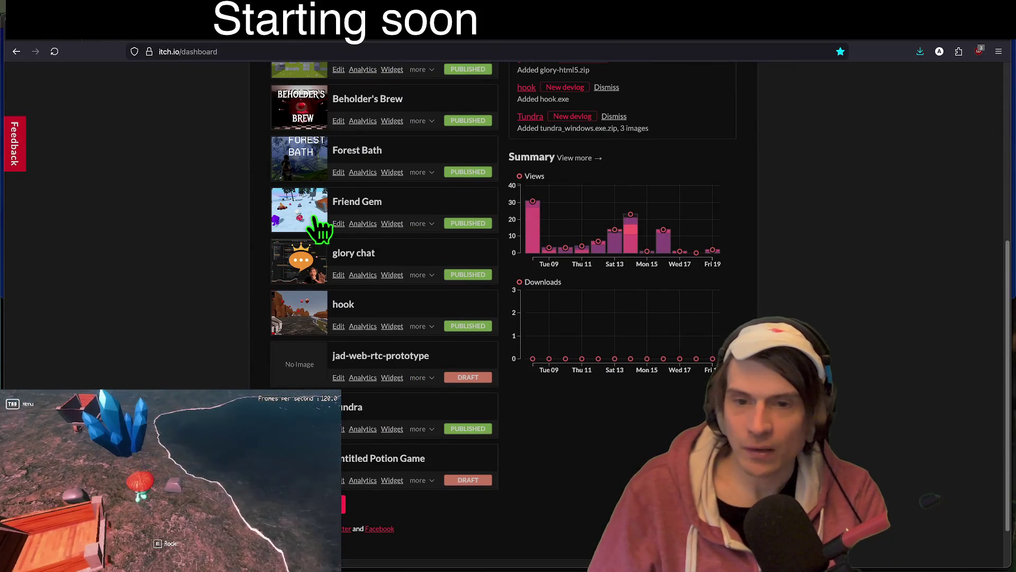
pyautogui.click(297, 213)
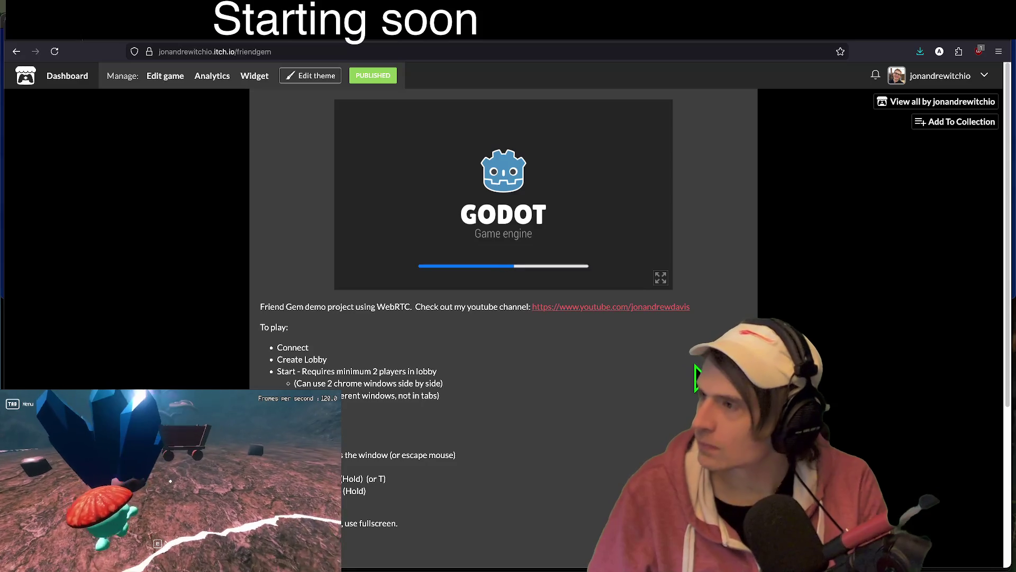
# - Enter a player name, connect to the Friend Gem server, and join the existing lobby
pyautogui.moveTo(508, 569)
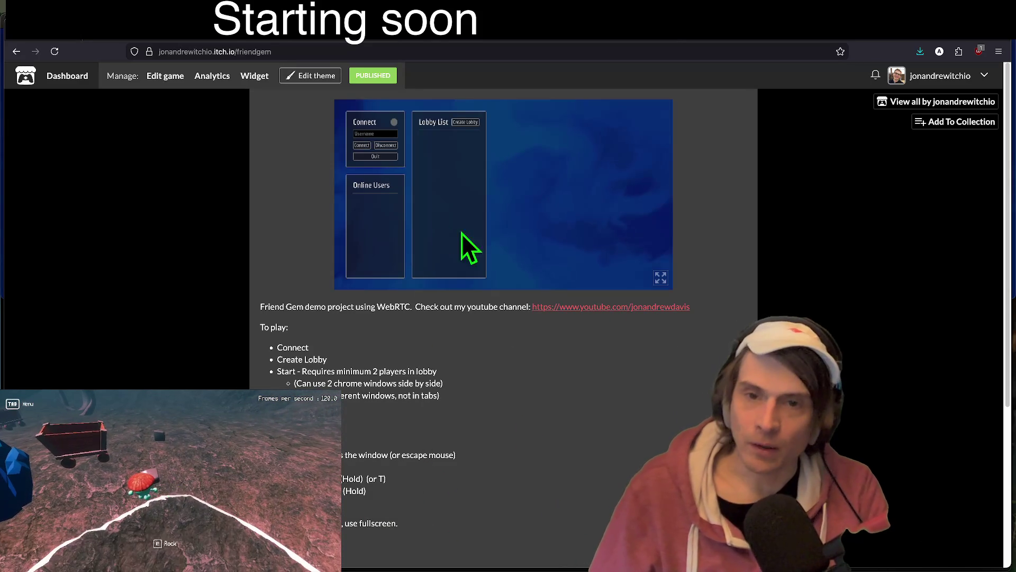
pyautogui.click(359, 134)
pyautogui.write('andou')
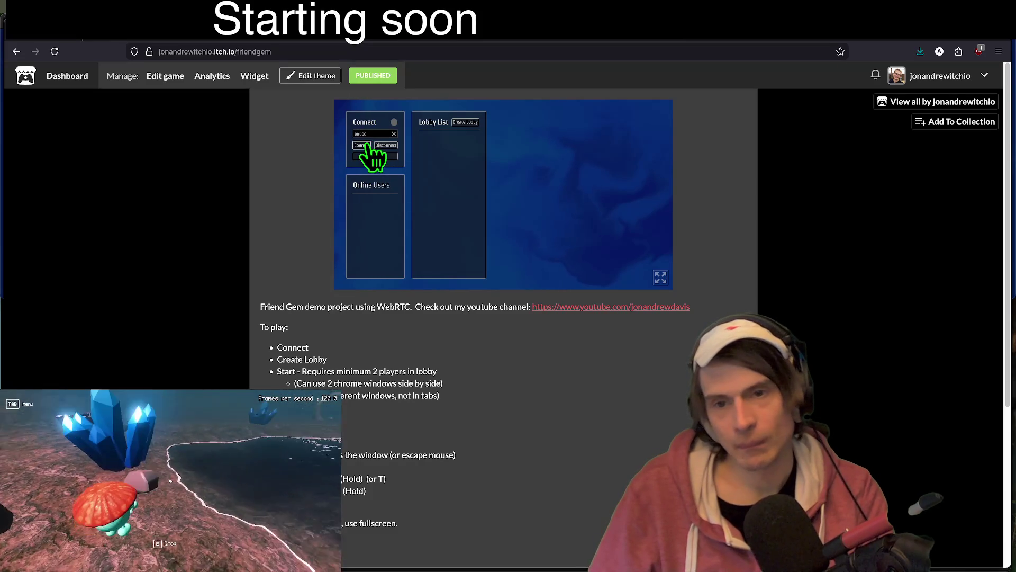
pyautogui.press('Tab')
pyautogui.press('Return')
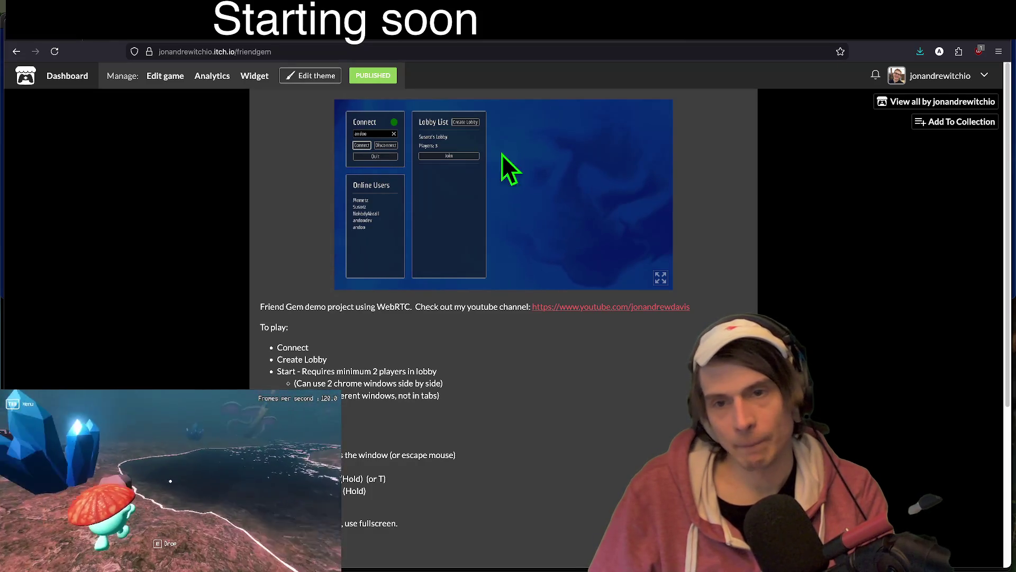
pyautogui.click(455, 156)
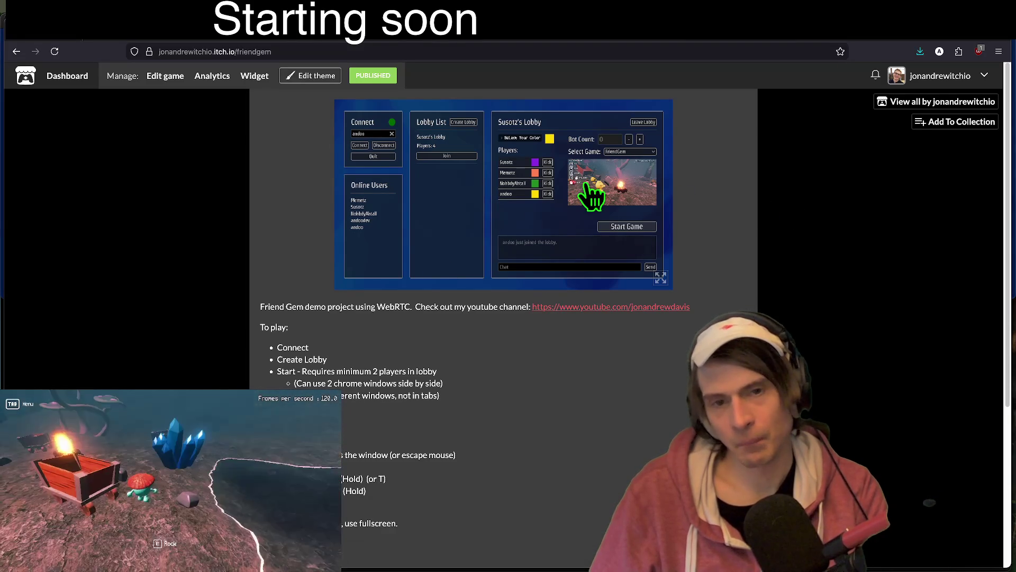
# - Start the lobby's game, close the in-game menu, and move to the WebRTC P2P page
pyautogui.click(624, 226)
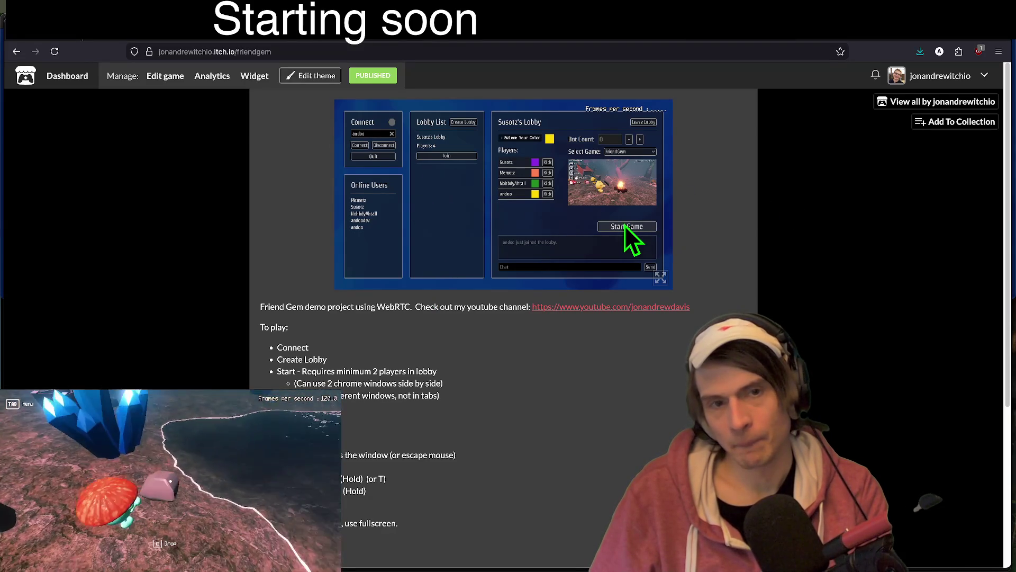
pyautogui.click(624, 226)
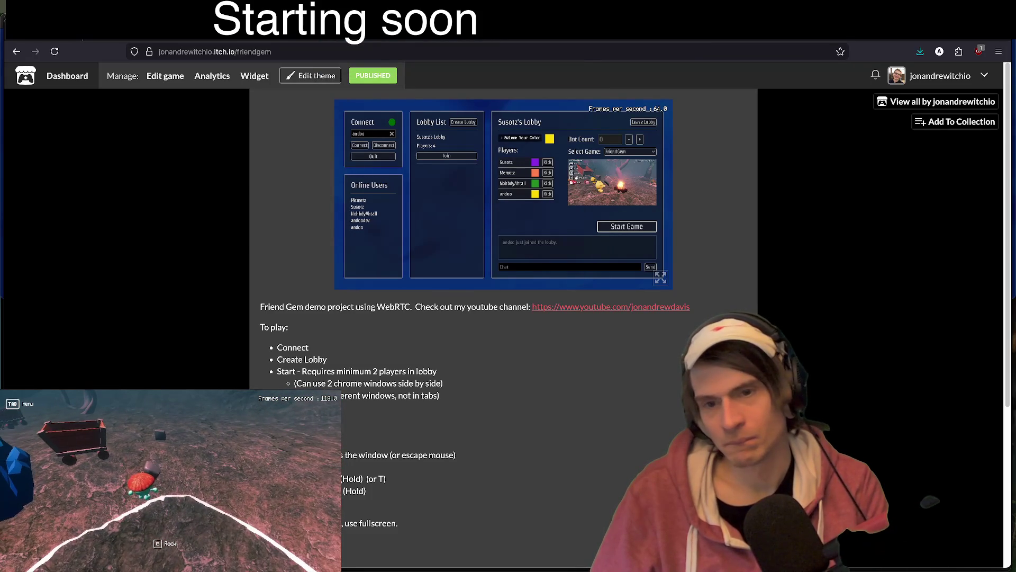
pyautogui.click(171, 483)
pyautogui.press('super+Tab')
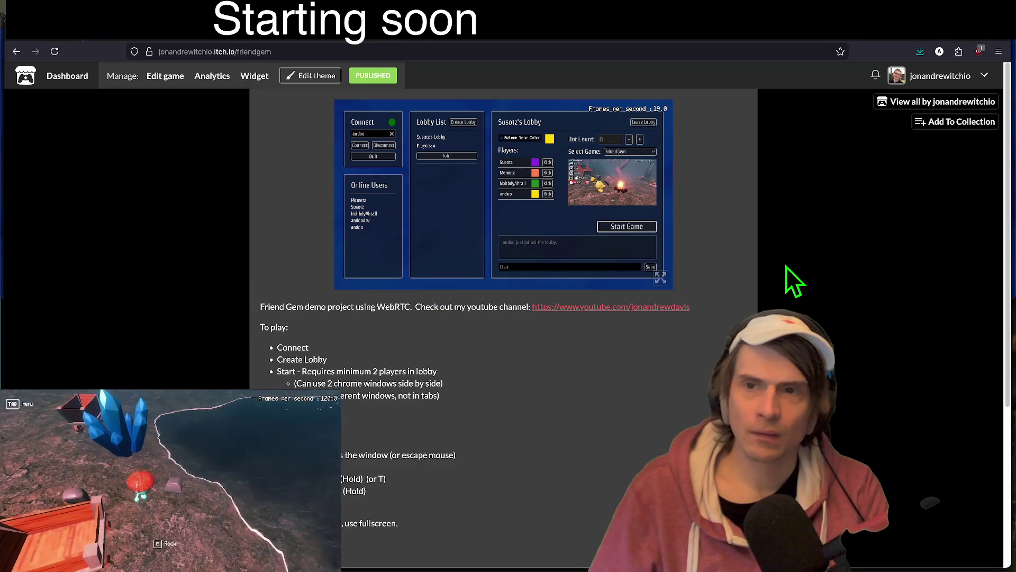
pyautogui.hotkey('ctrl', 'Tab')
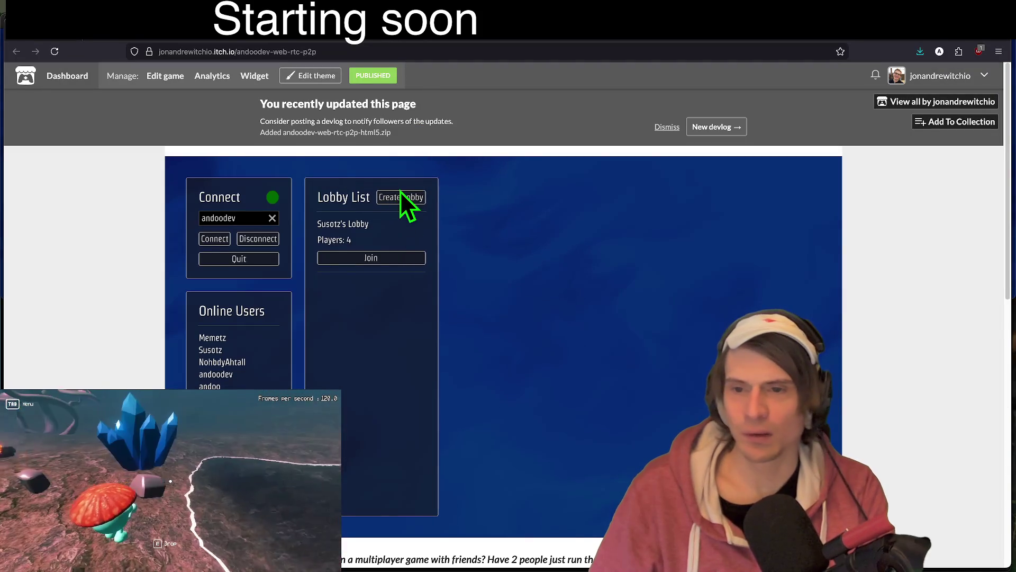
# - Create a lobby in the WebRTC P2P game, then check the Friend Gem Select Game list
pyautogui.click(401, 197)
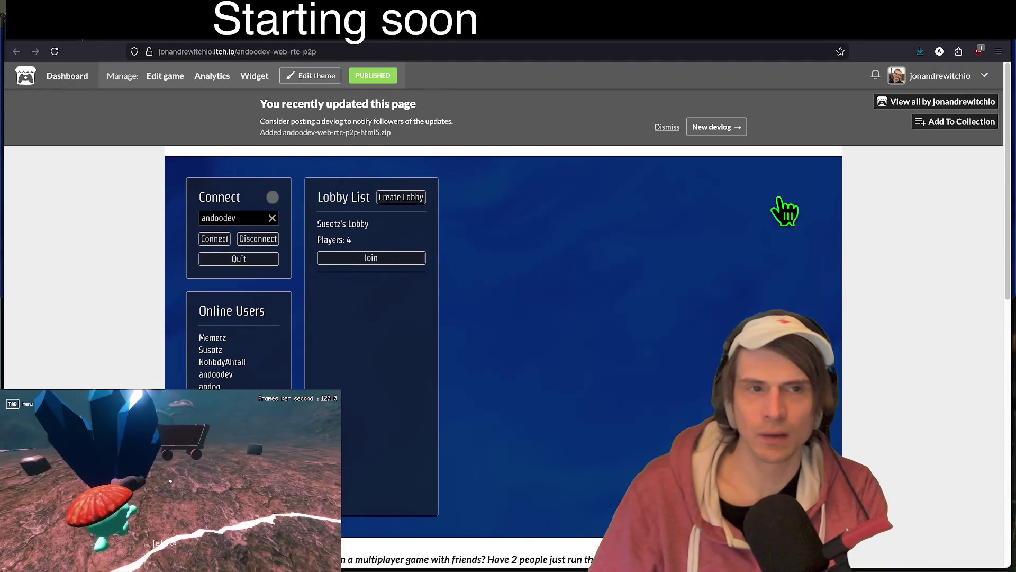
pyautogui.hotkey('ctrl', 'Tab')
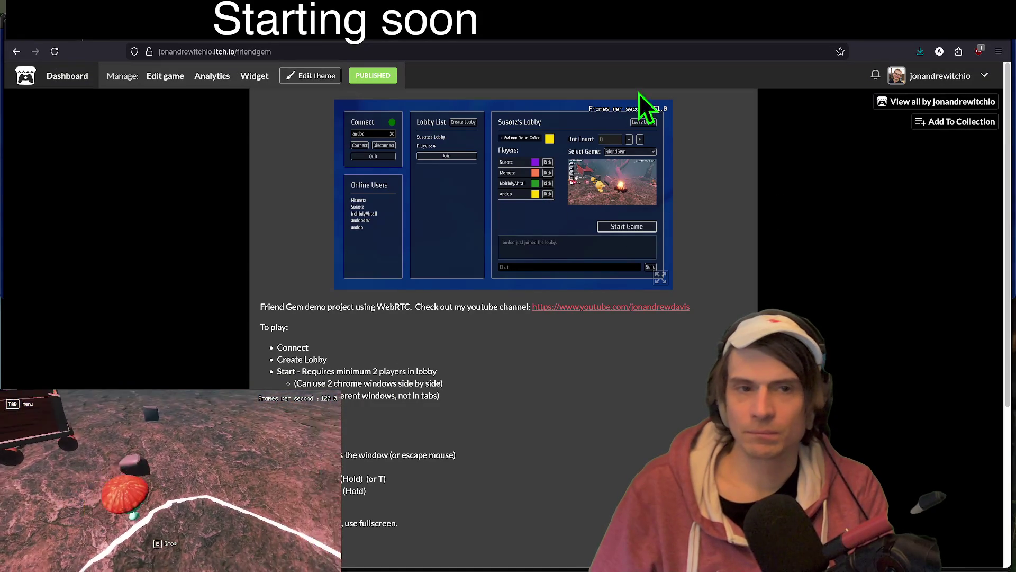
pyautogui.rightClick(691, 135)
pyautogui.press('Escape')
pyautogui.scroll(-4, 615, 369)
pyautogui.scroll(4, 615, 370)
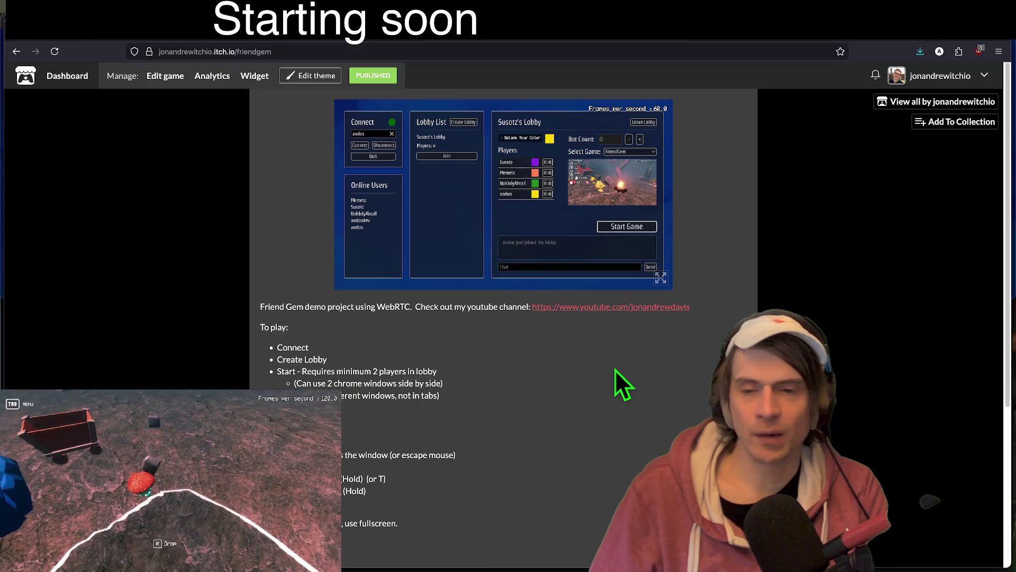
pyautogui.scroll(-4, 615, 370)
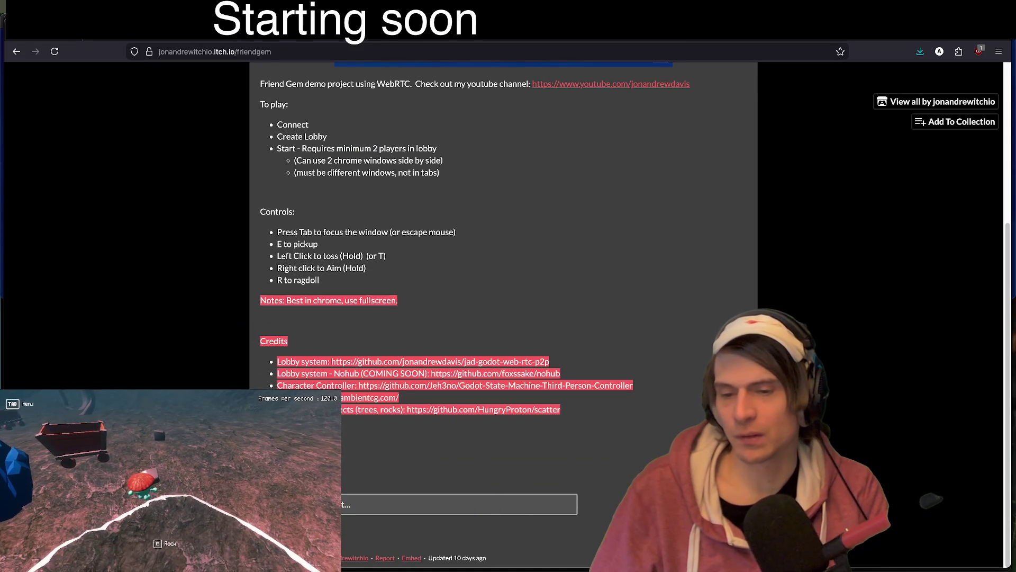
pyautogui.scroll(4, 603, 138)
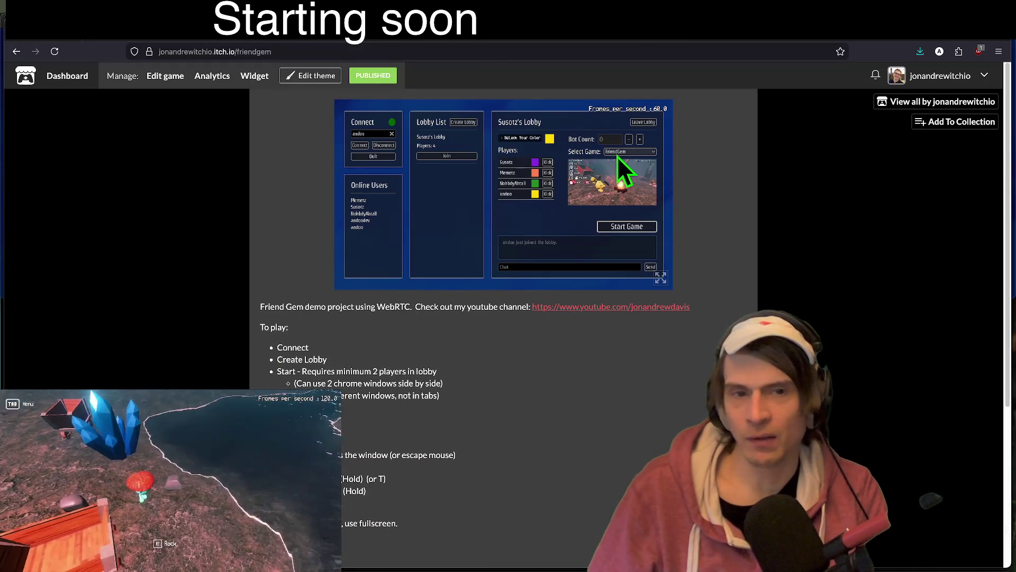
pyautogui.click(649, 152)
pyautogui.click(650, 151)
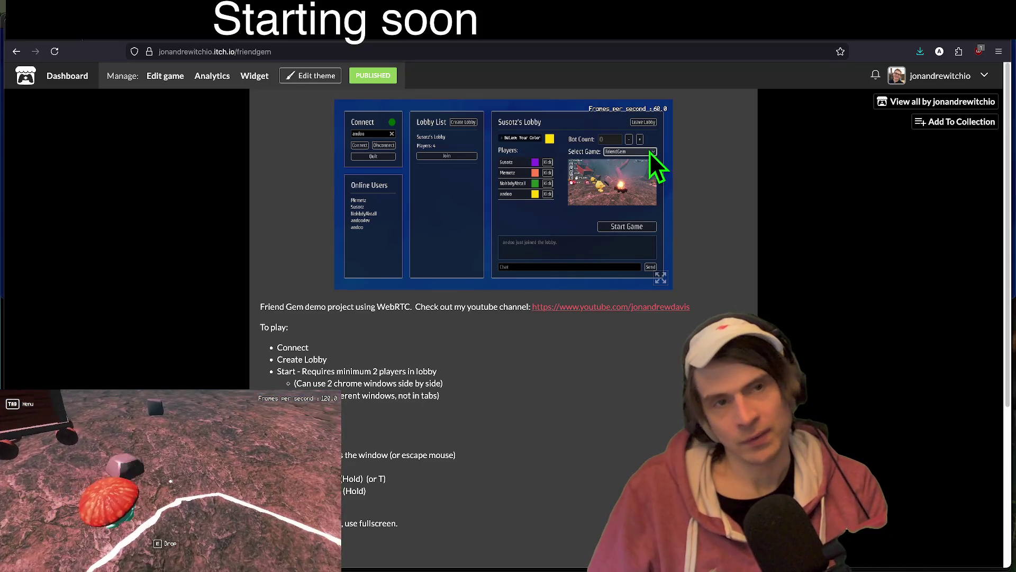
# - Cycle through the WebRTC P2P tab to the itch.io Creator Dashboard
pyautogui.hotkey('ctrl', 'Tab')
pyautogui.scroll(-5, 614, 268)
pyautogui.scroll(5, 541, 396)
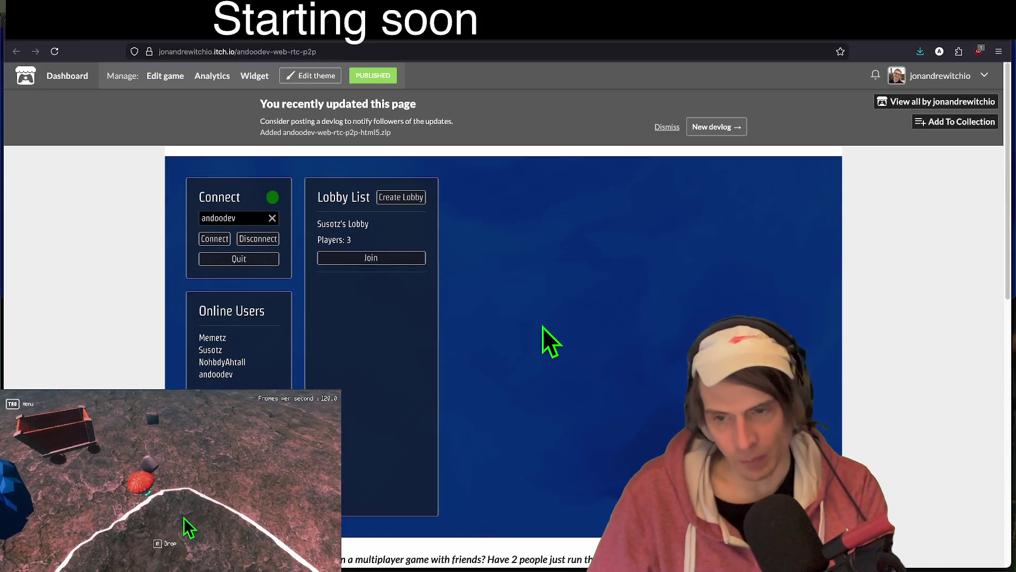
pyautogui.hotkey('ctrl', 'Tab')
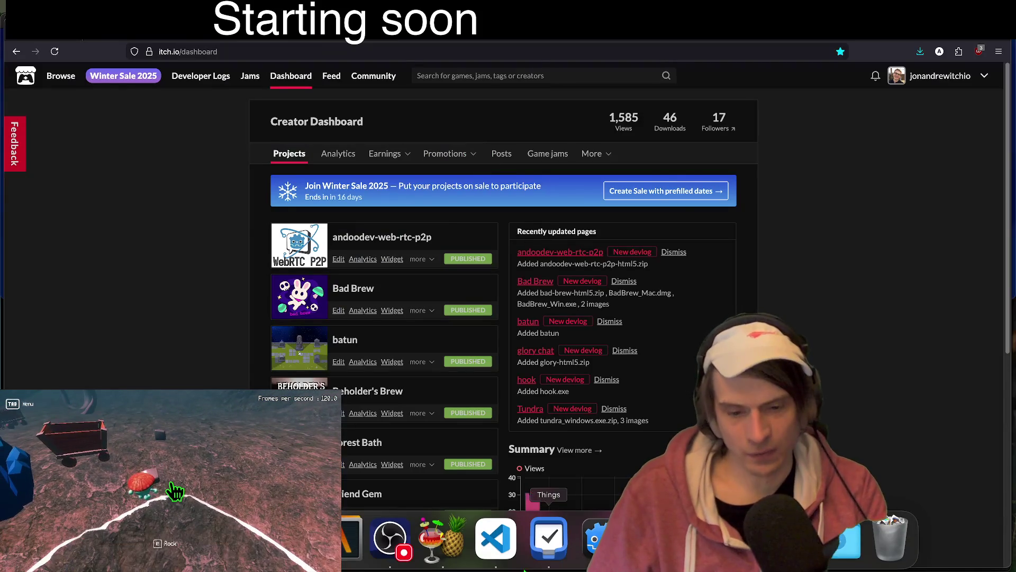
# - Save the scene and bake the LightmapGI lightmaps into MapLakeSmall.lmbake
pyautogui.click(595, 537)
pyautogui.moveTo(390, 140); pyautogui.dragTo(355, 144)
pyautogui.hotkey('ctrl', 's')
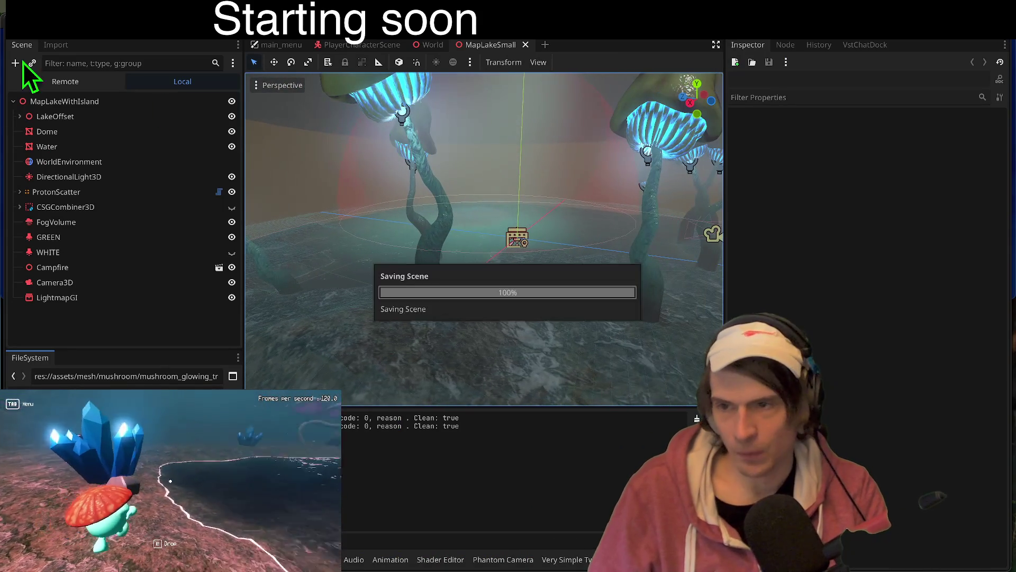
pyautogui.click(76, 299)
pyautogui.click(597, 62)
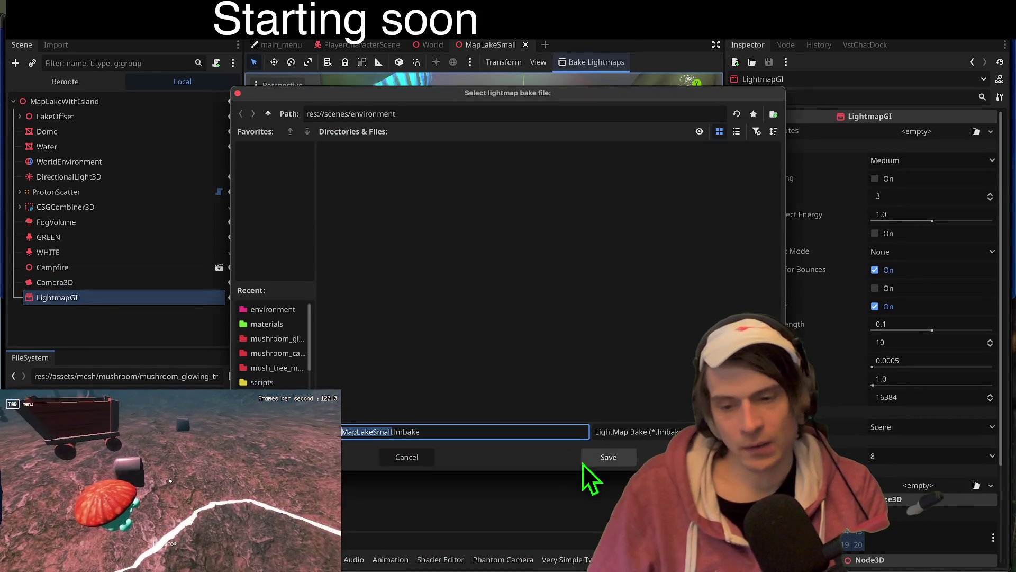
pyautogui.click(599, 457)
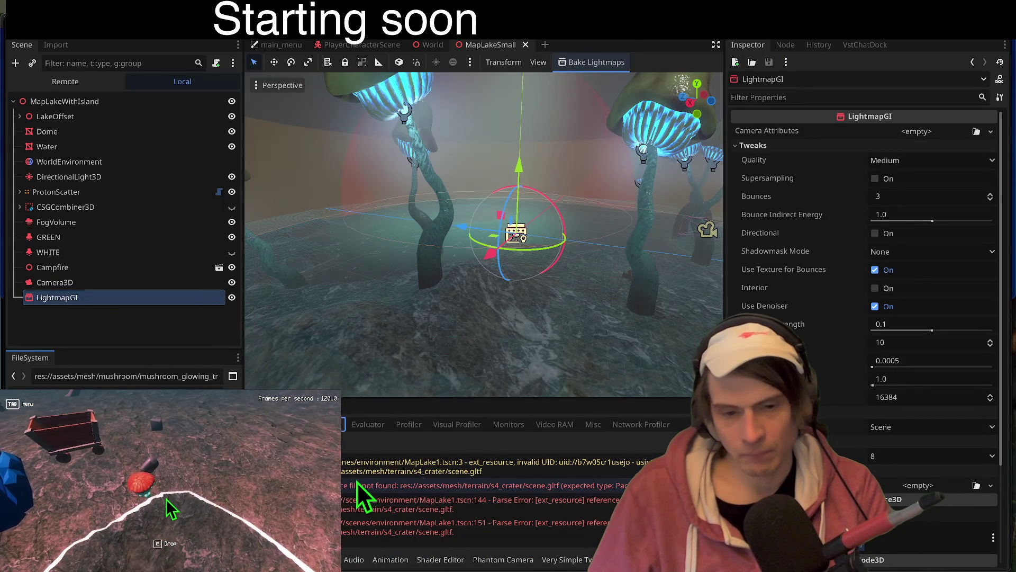
pyautogui.click(358, 486)
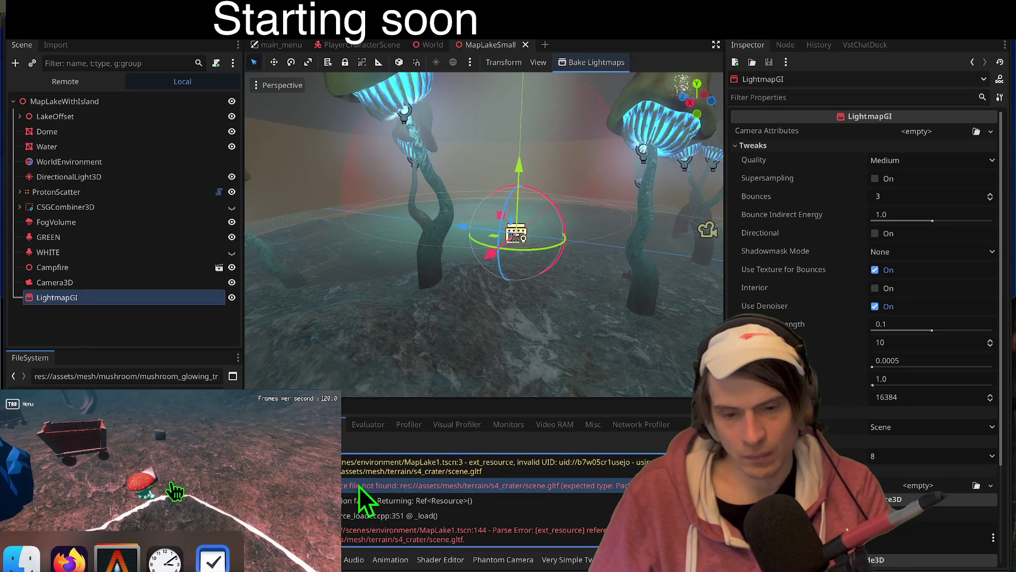
pyautogui.click(359, 486)
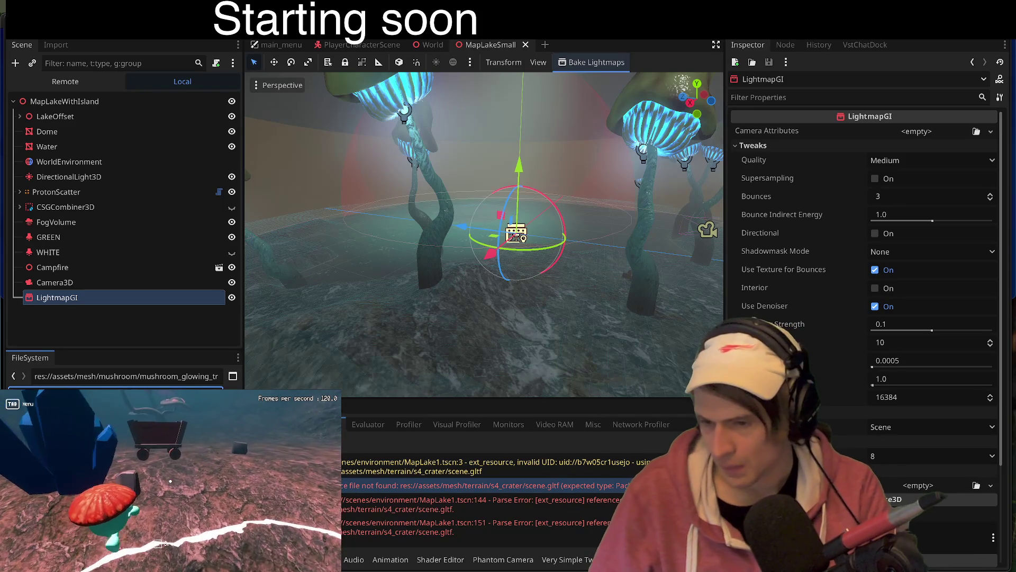
# - Delete a scene file from the FileSystem and deselect the LightmapGI node
pyautogui.click(77, 418)
pyautogui.rightClick(77, 418)
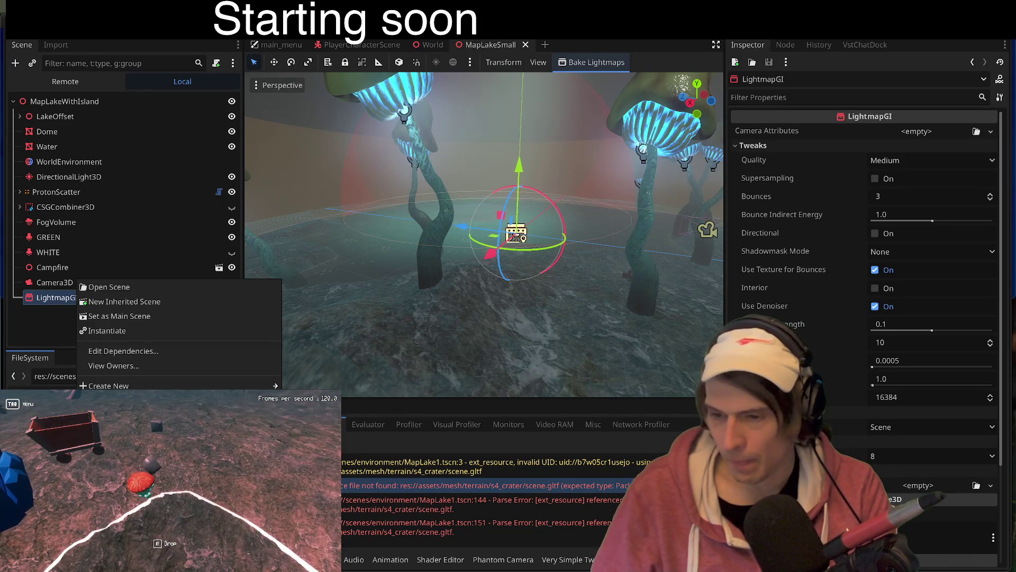
pyautogui.press('Delete')
pyautogui.click(583, 333)
pyautogui.click(84, 335)
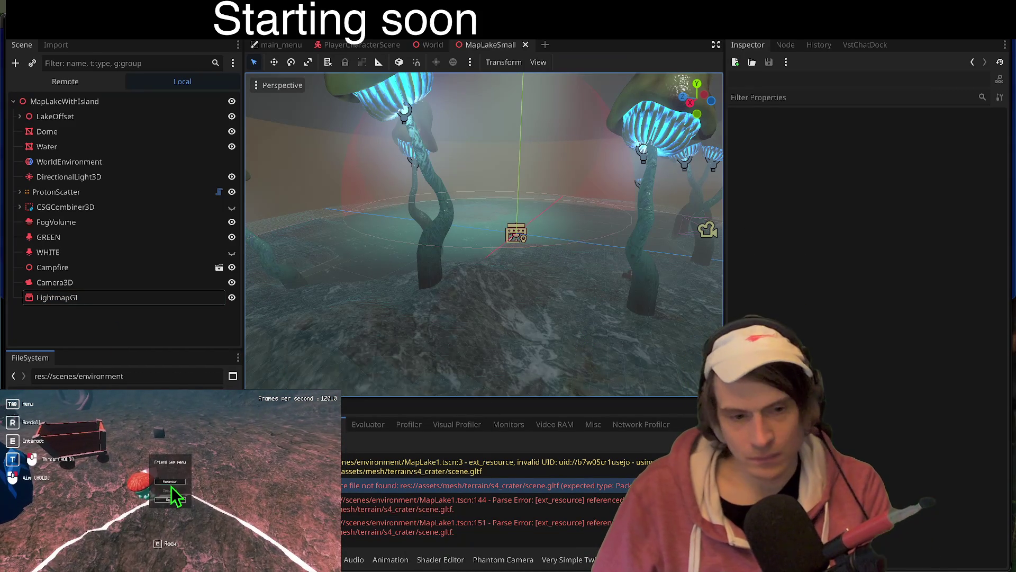
# - Stop the game and reload the project, then check the Output errors and open world.gd
pyautogui.press('F6')
pyautogui.click(98, 8)
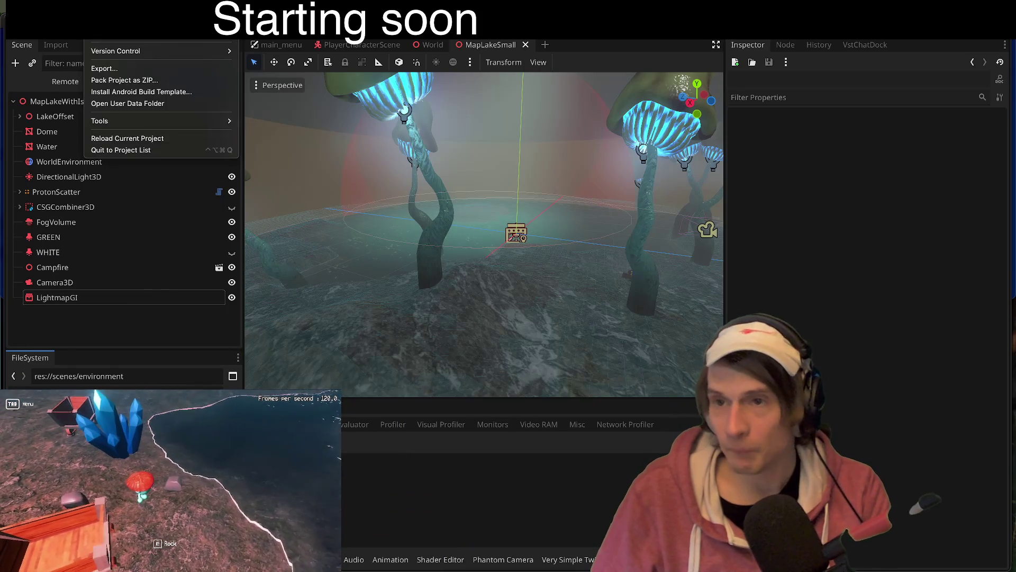
pyautogui.click(128, 139)
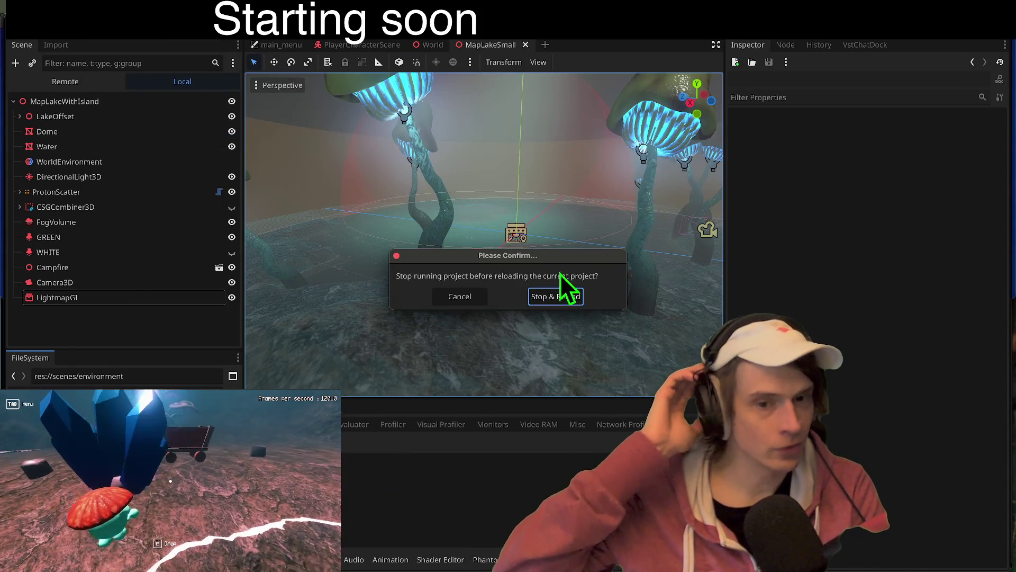
pyautogui.click(542, 295)
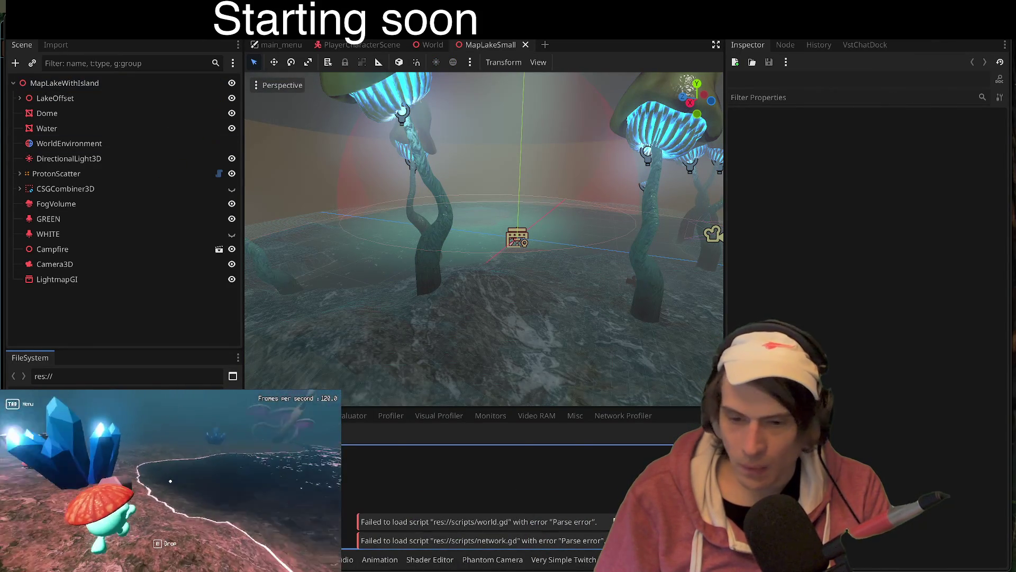
pyautogui.click(263, 559)
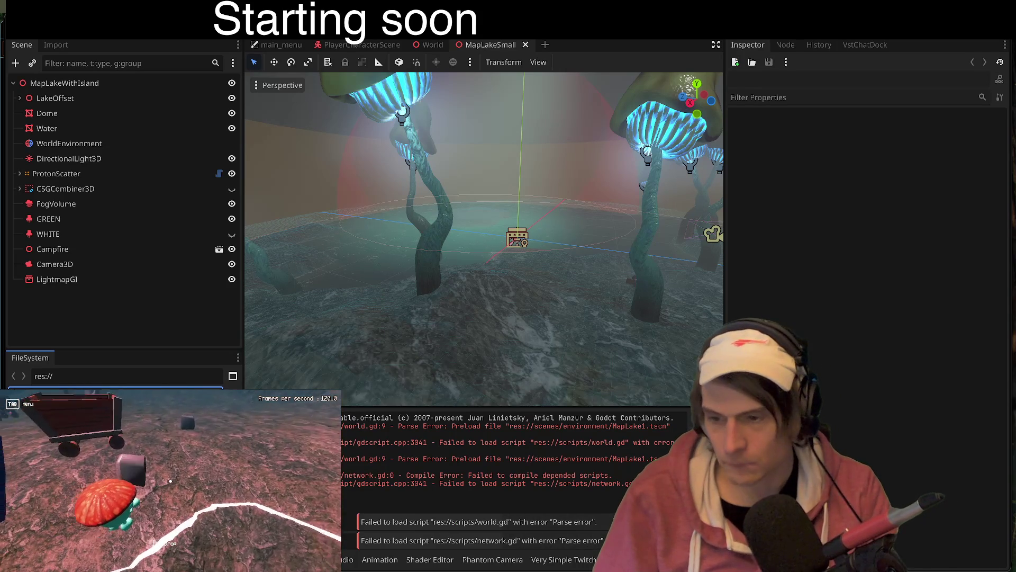
pyautogui.doubleClick(79, 394)
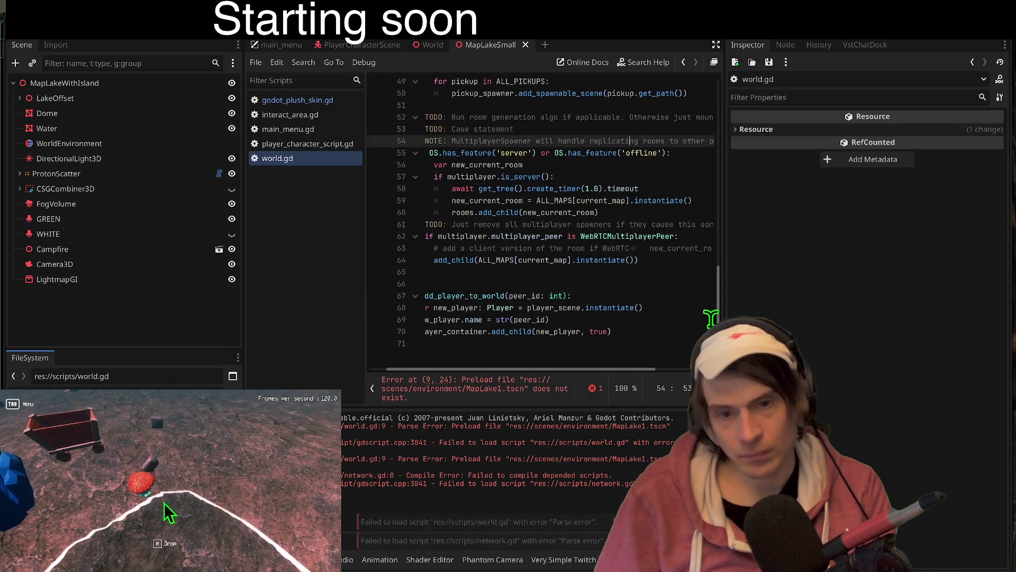
# - Jump to the failing MapLake1 preload on line 9 of world.gd and select it
pyautogui.click(669, 284)
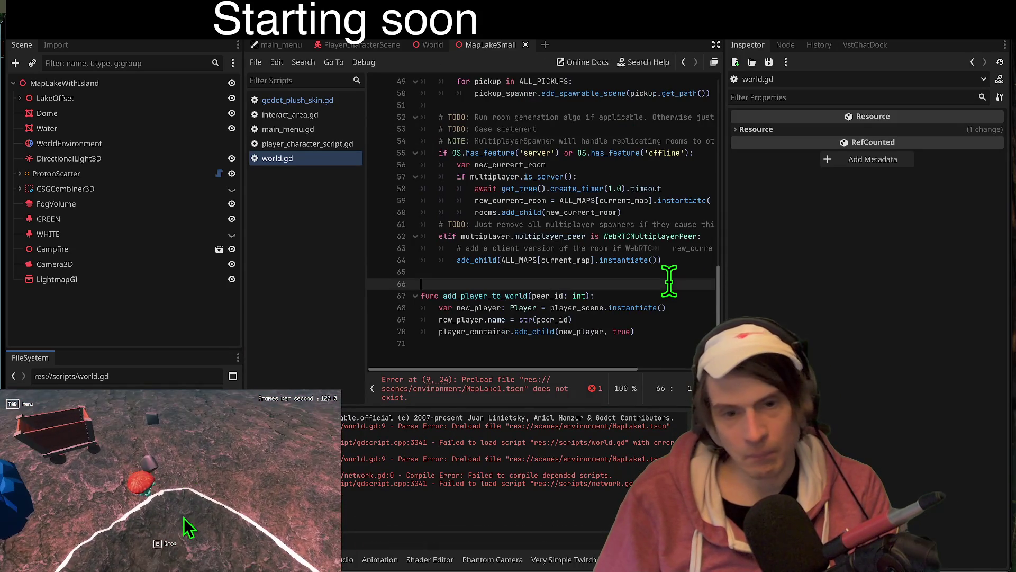
pyautogui.click(465, 391)
pyautogui.doubleClick(510, 177)
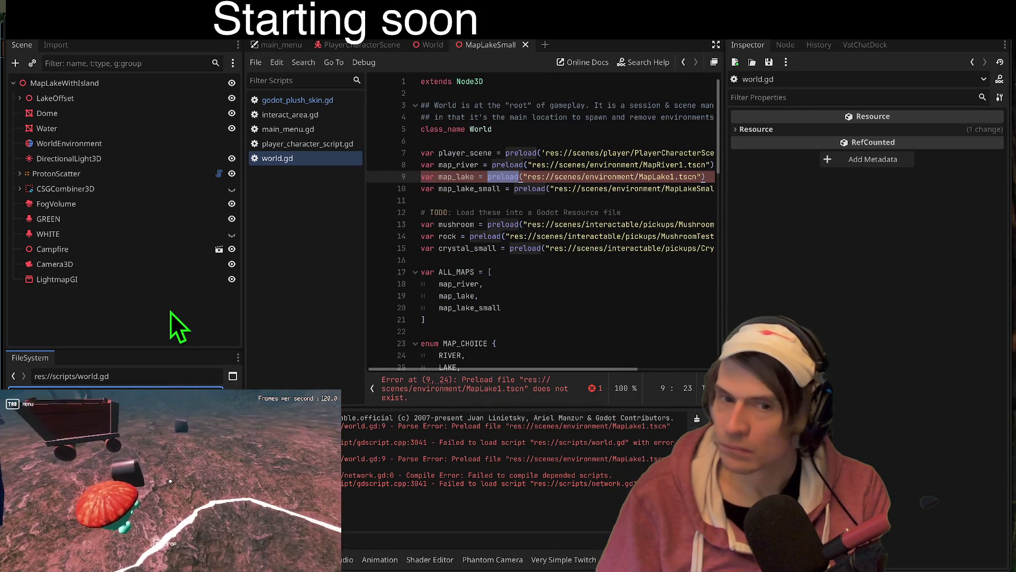
pyautogui.tripleClick(438, 176)
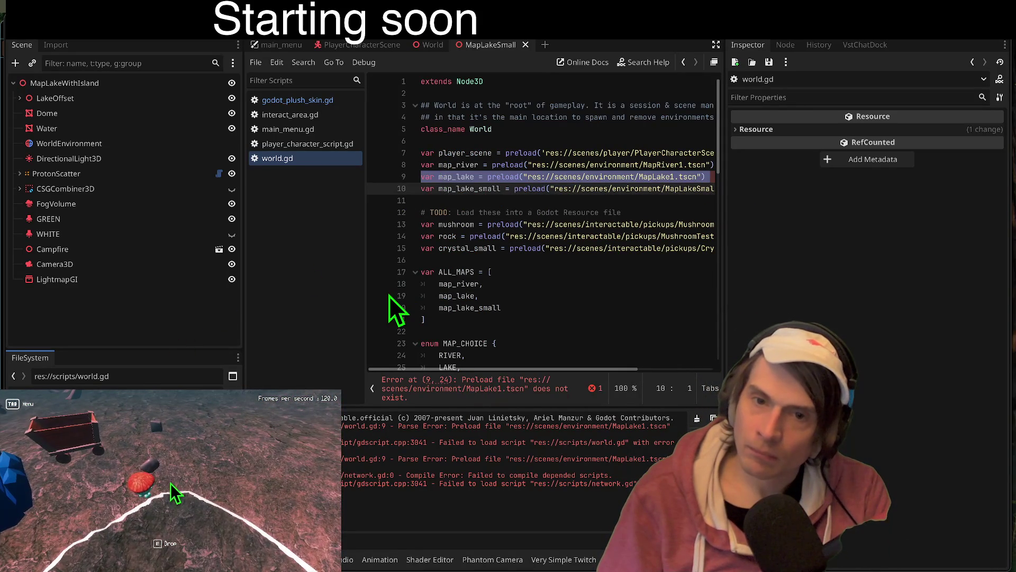
# - Widen the script editor and switch from the World scene back to MapLakeSmall
pyautogui.click(539, 299)
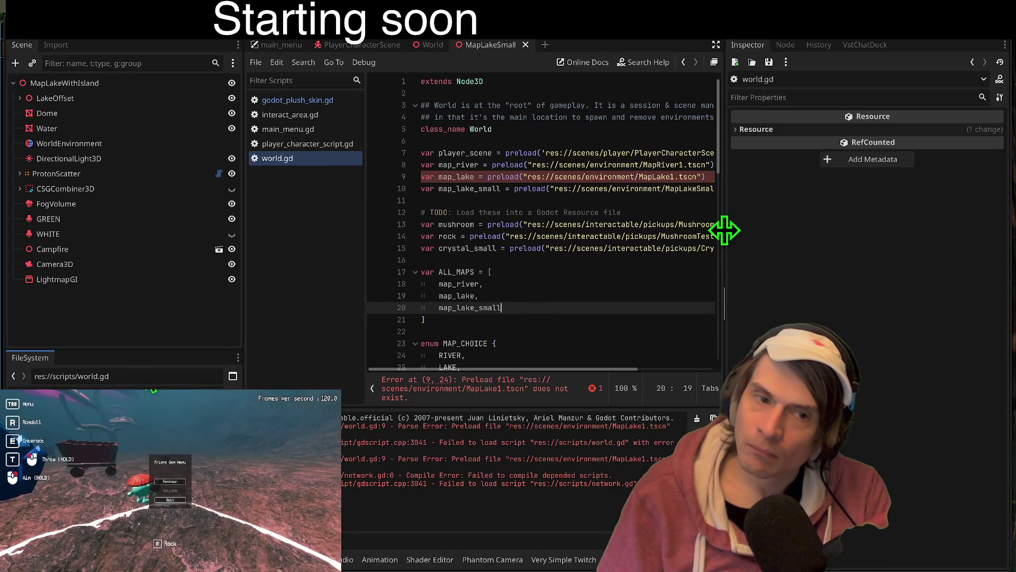
pyautogui.moveTo(724, 231); pyautogui.dragTo(849, 231)
pyautogui.hotkey('ctrl', 'shift', 'Tab')
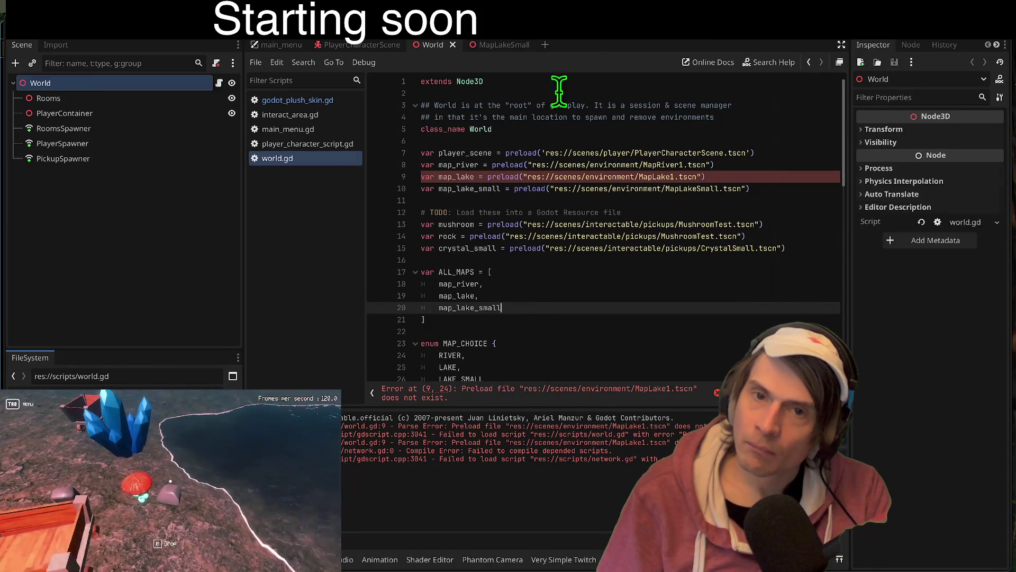
pyautogui.click(468, 44)
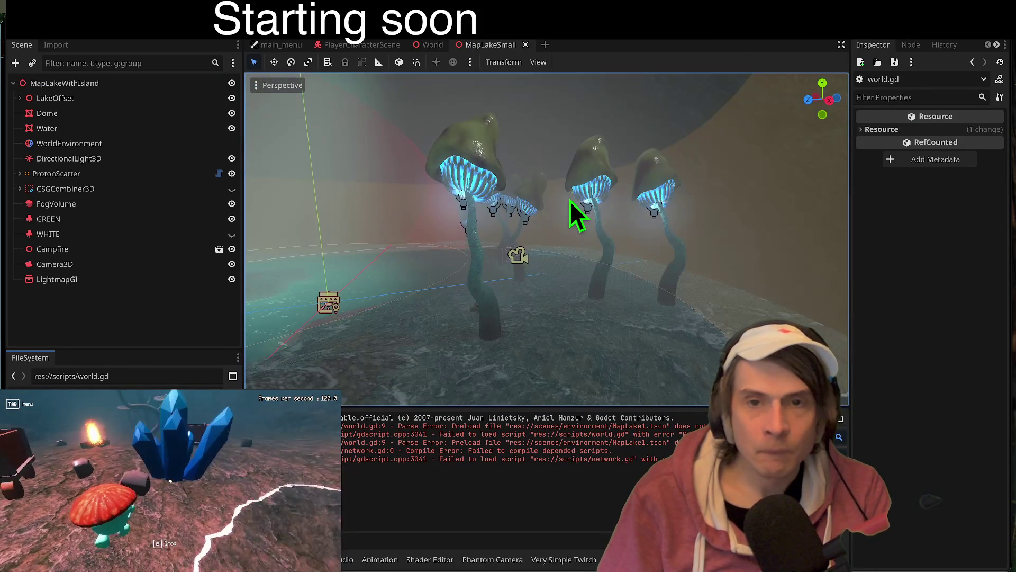
# - Cycle the scene tabs and inspect the lake map's WorldEnvironment settings
pyautogui.hotkey('ctrl', 'shift', 'Tab')
pyautogui.hotkey('ctrl', 'Tab')
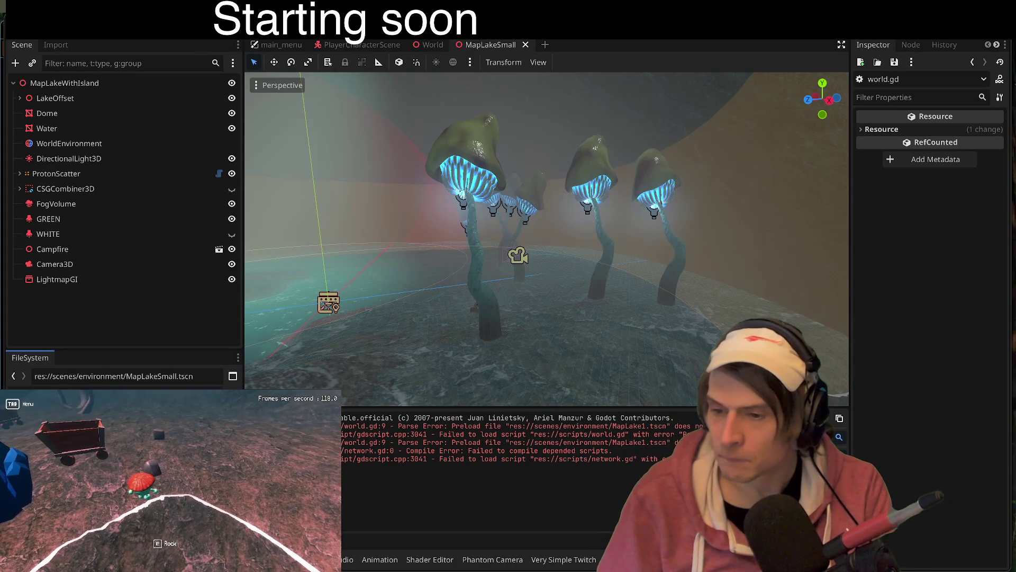
pyautogui.click(175, 491)
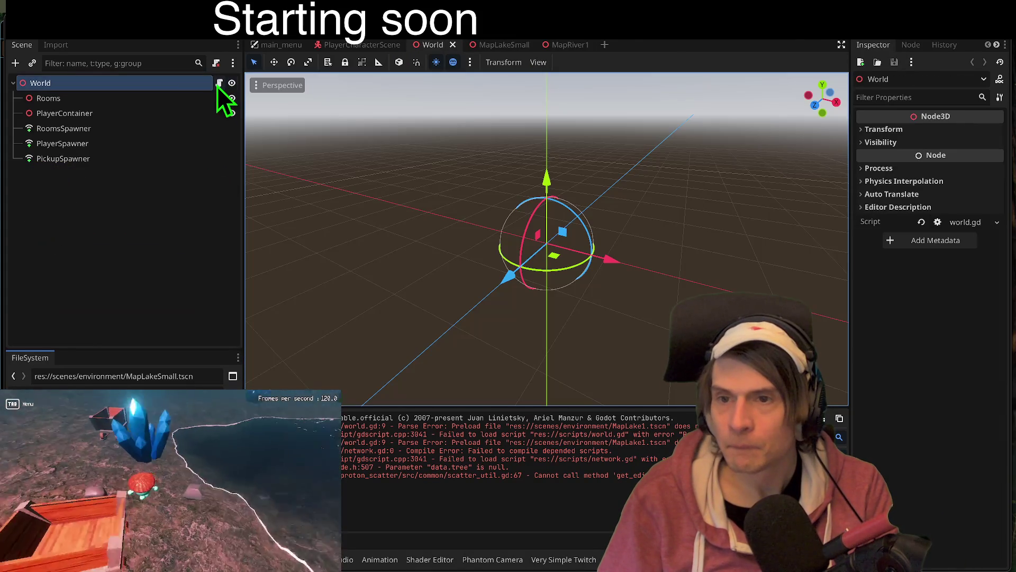
# - Delete the broken MapLake1 preload line from world.gd and save the script
pyautogui.click(218, 84)
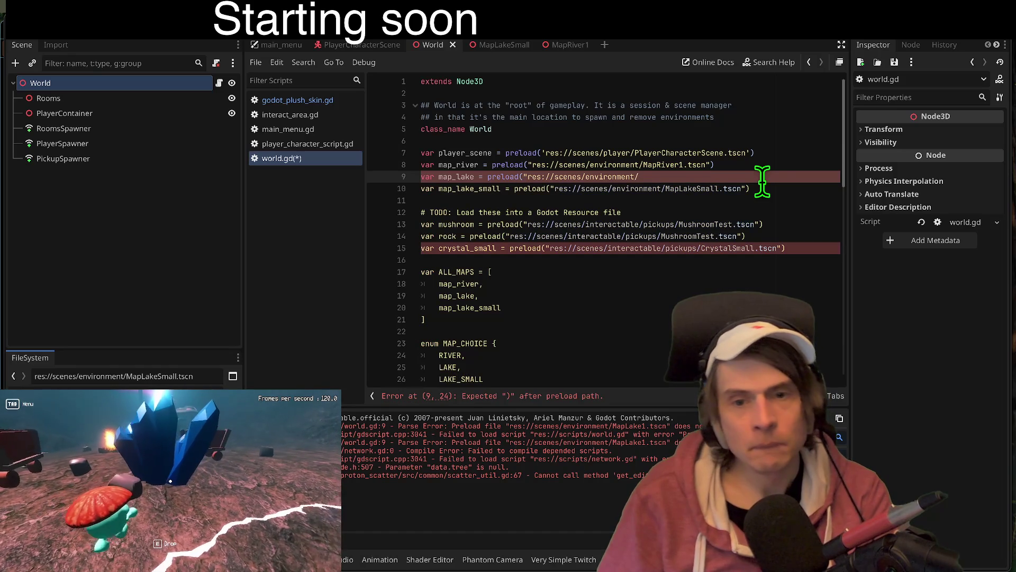
pyautogui.hotkey('ctrl', 'shift', 'k')
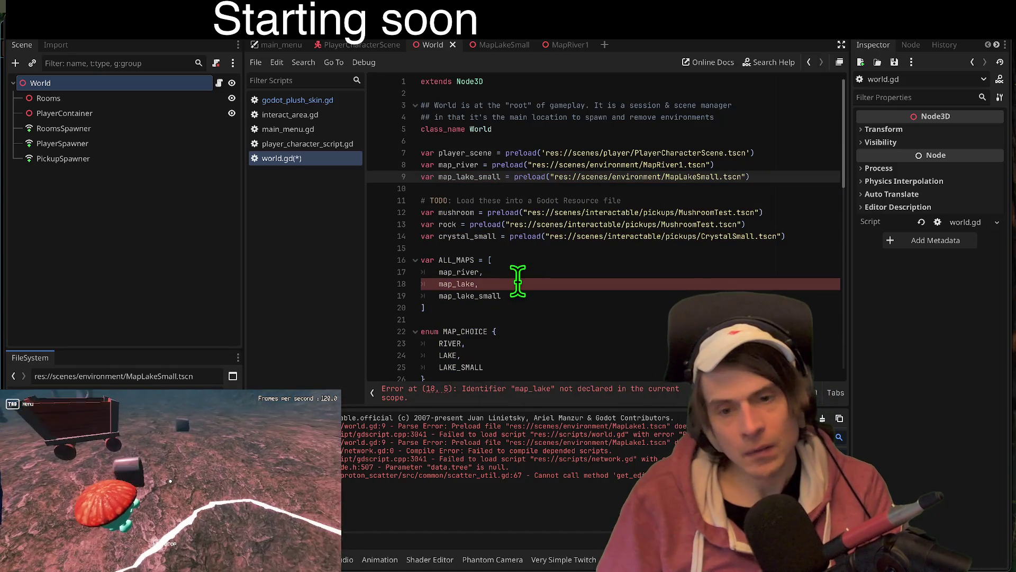
pyautogui.hotkey('ctrl', 's')
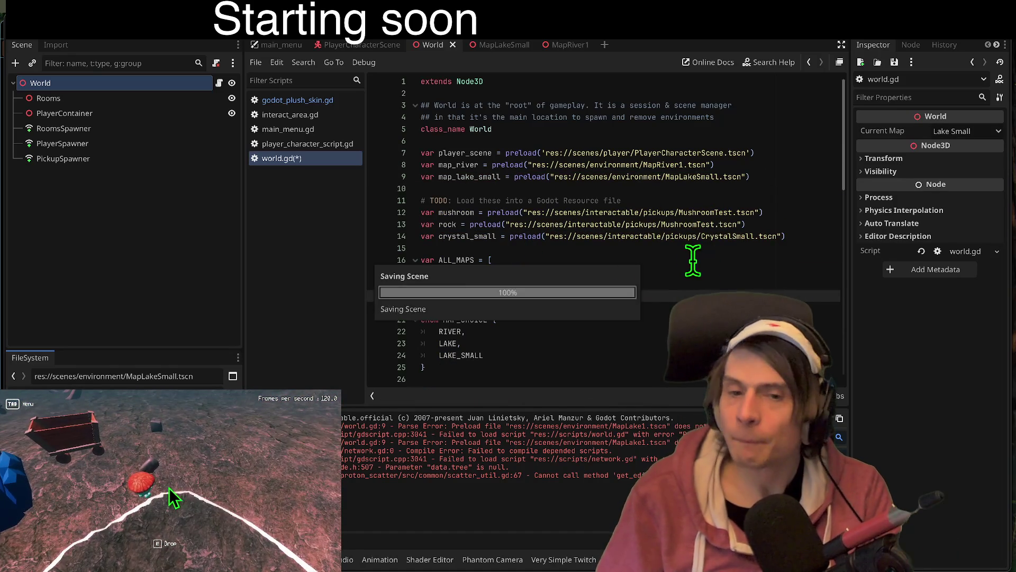
pyautogui.click(119, 98)
# - Select the World root, save the script again, and reload the saved World scene
pyautogui.click(169, 83)
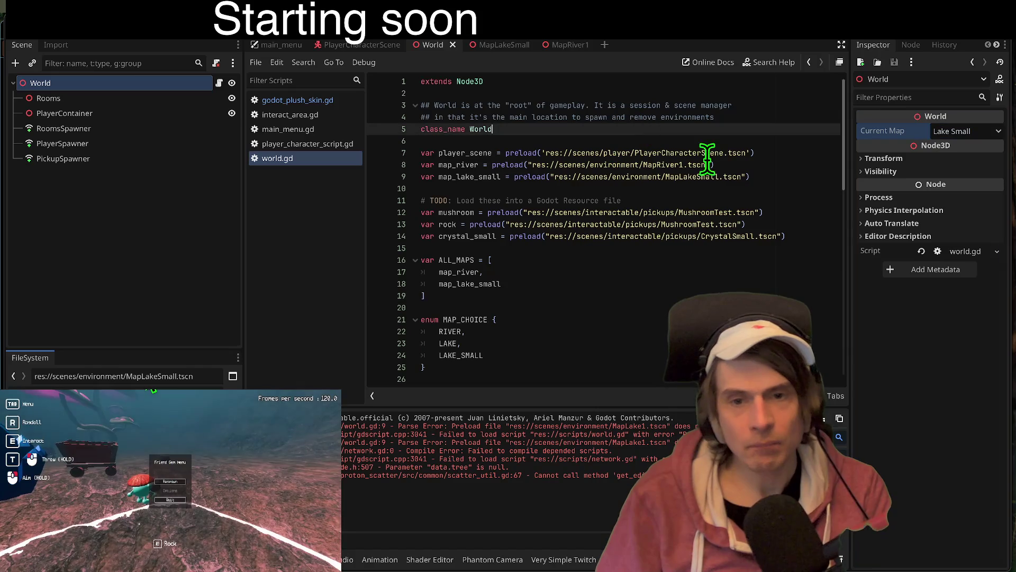
pyautogui.scroll(-2, 609, 258)
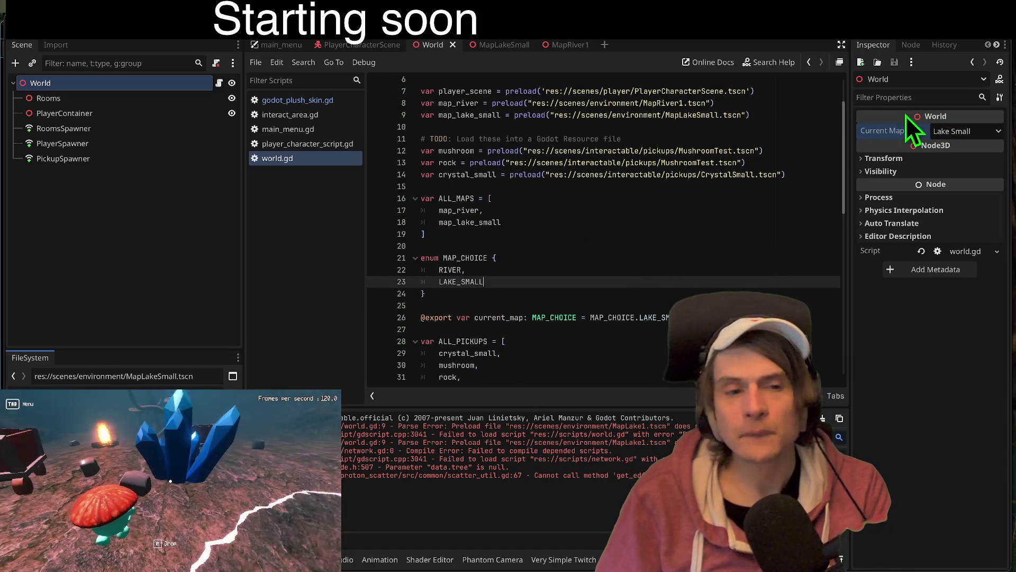
pyautogui.click(669, 245)
pyautogui.hotkey('ctrl', 's')
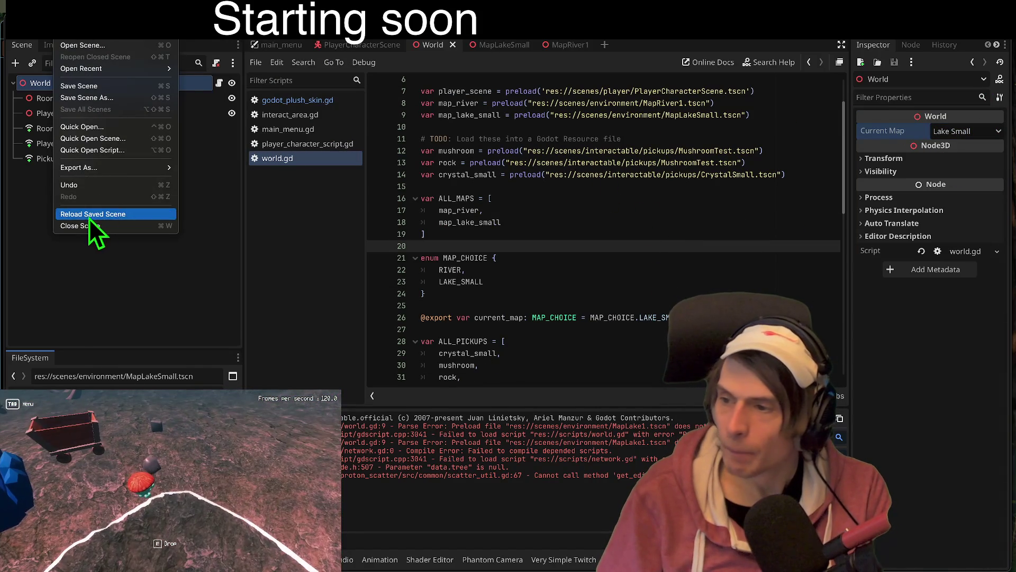
pyautogui.click(90, 215)
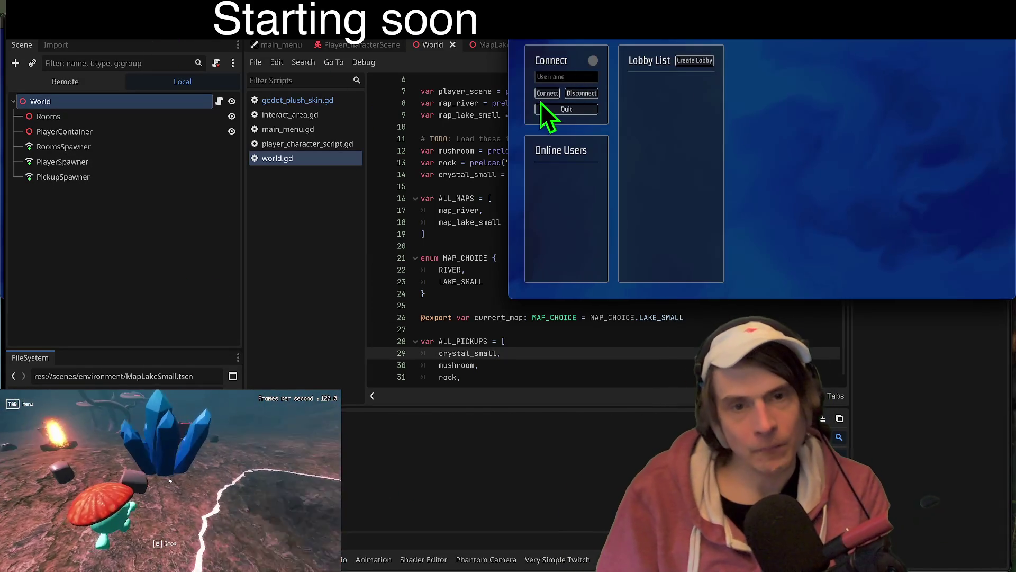
# - Connect both game clients, create a lobby in one, join from the other, and start the match
pyautogui.click(547, 93)
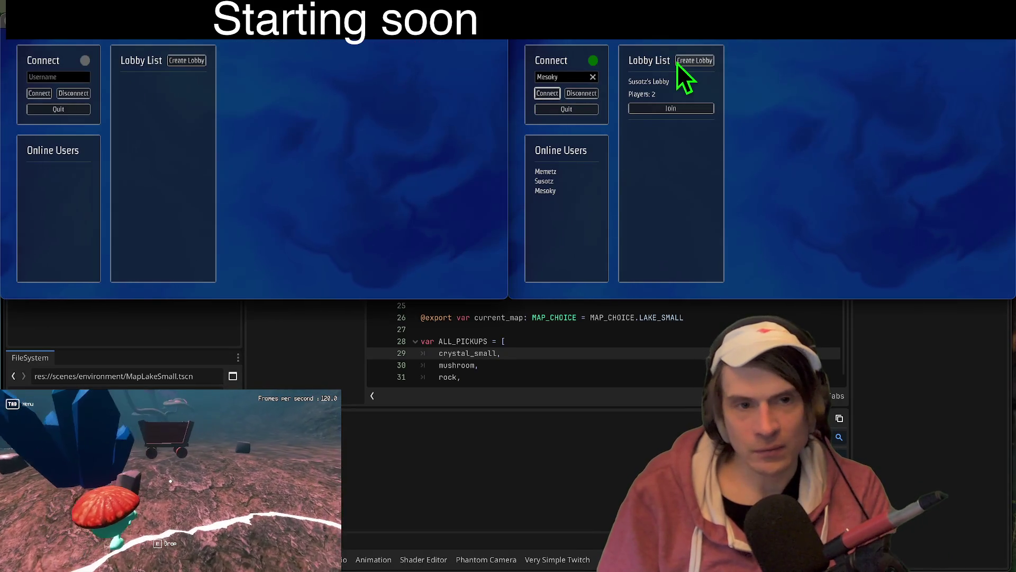
pyautogui.click(678, 63)
pyautogui.click(40, 93)
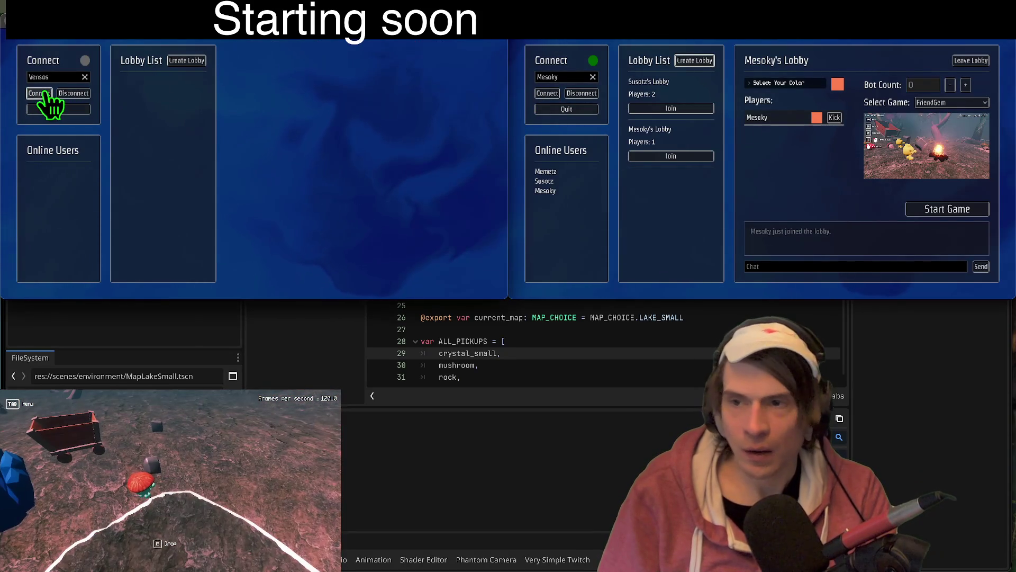
pyautogui.click(184, 156)
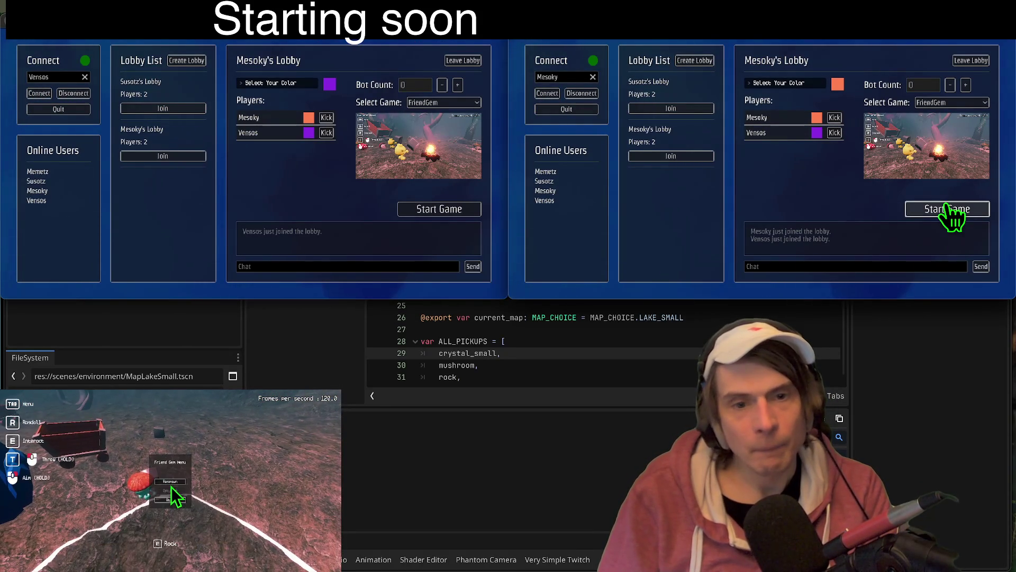
pyautogui.click(947, 209)
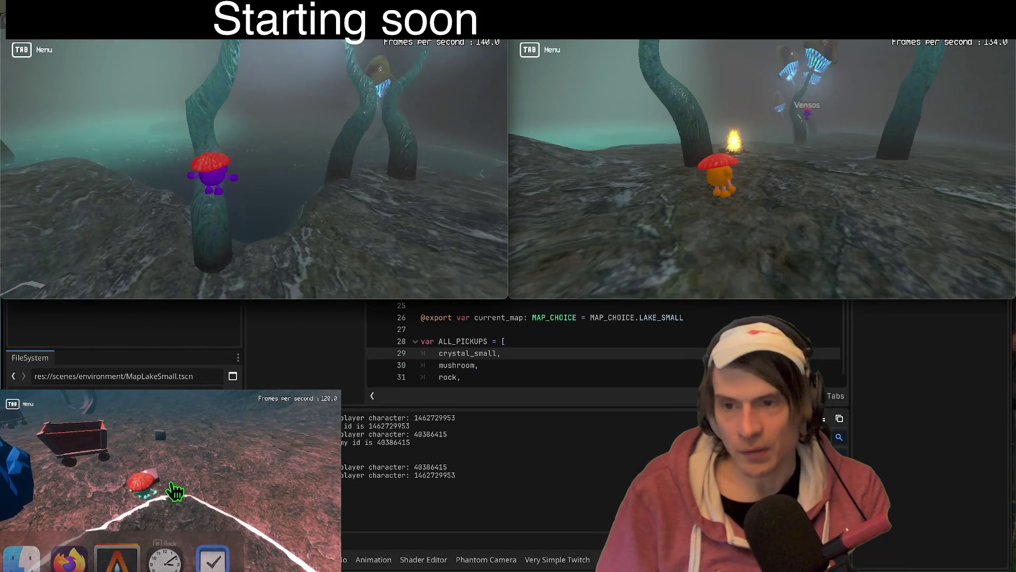
# - Respawn and playtest the match, close the game windows, then save all open scenes
pyautogui.click(171, 483)
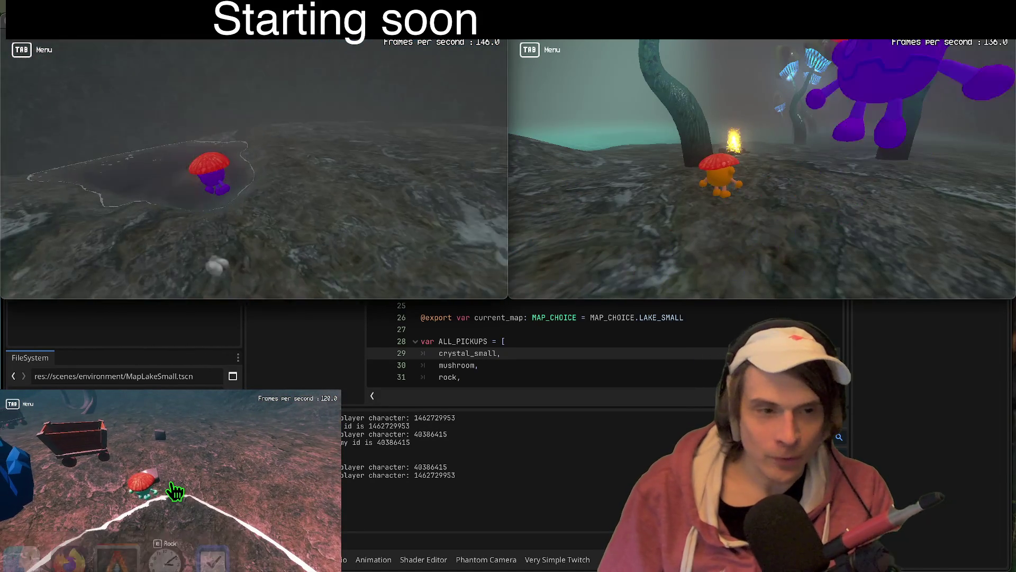
pyautogui.press('Tab')
pyautogui.press('Tab')
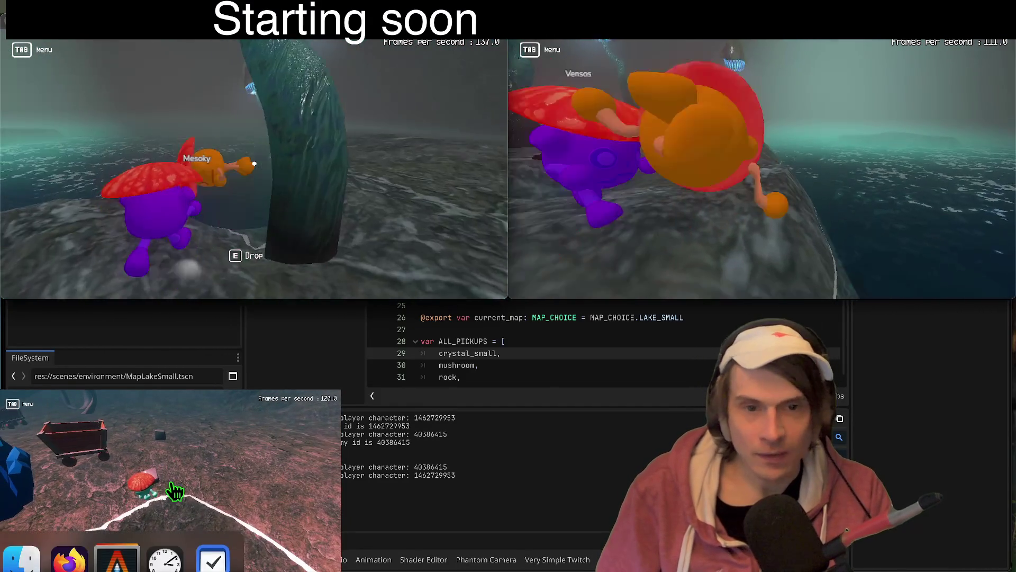
pyautogui.press('Tab')
pyautogui.press('Tab')
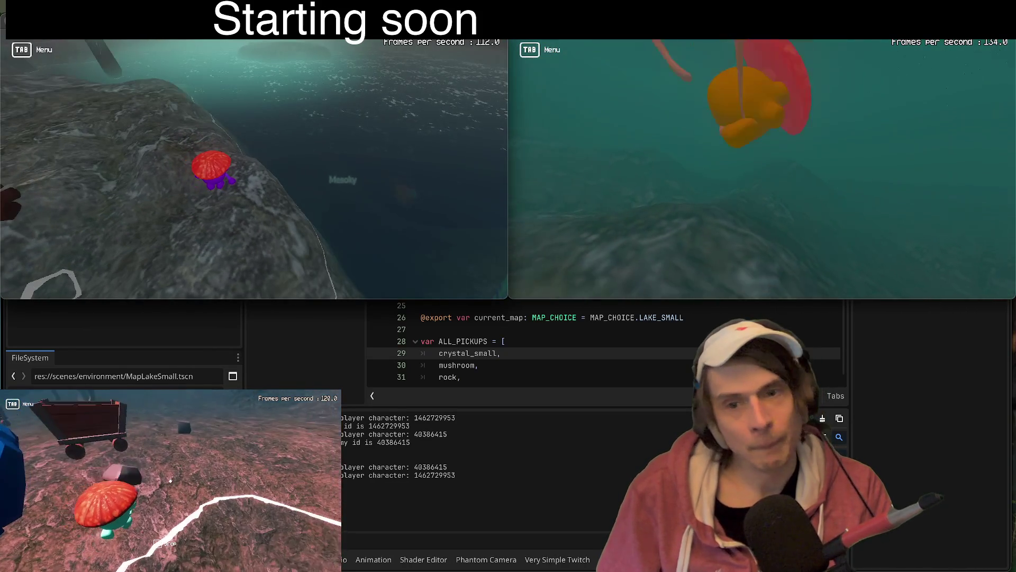
pyautogui.hotkey('alt', 'F4')
pyautogui.hotkey('alt', 'F4')
pyautogui.press('F5')
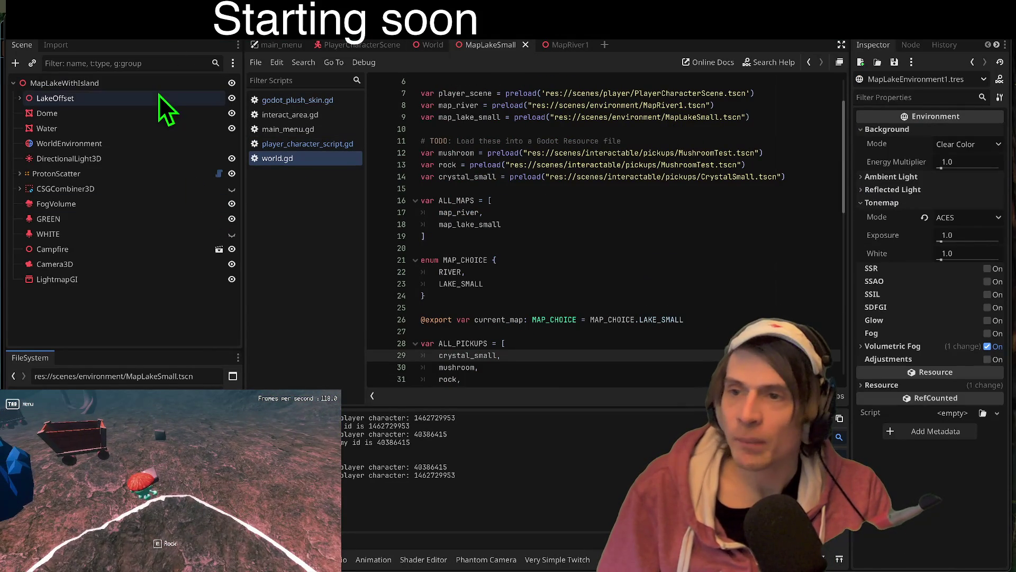
# - Bake the LightmapGI node's lightmaps into MapLakeSmall.lmbake, then save the scene
pyautogui.click(468, 47)
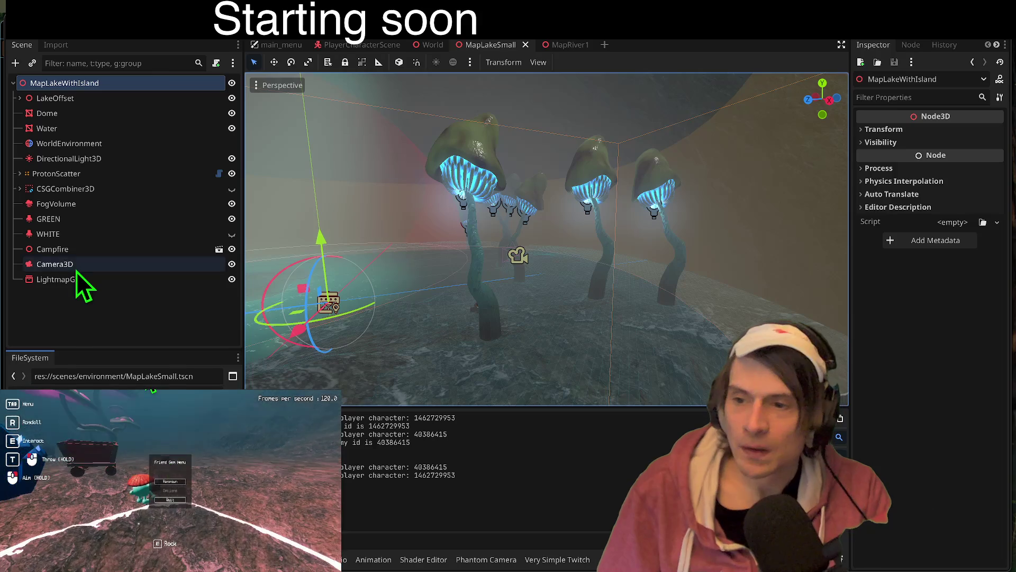
pyautogui.click(78, 278)
pyautogui.click(592, 62)
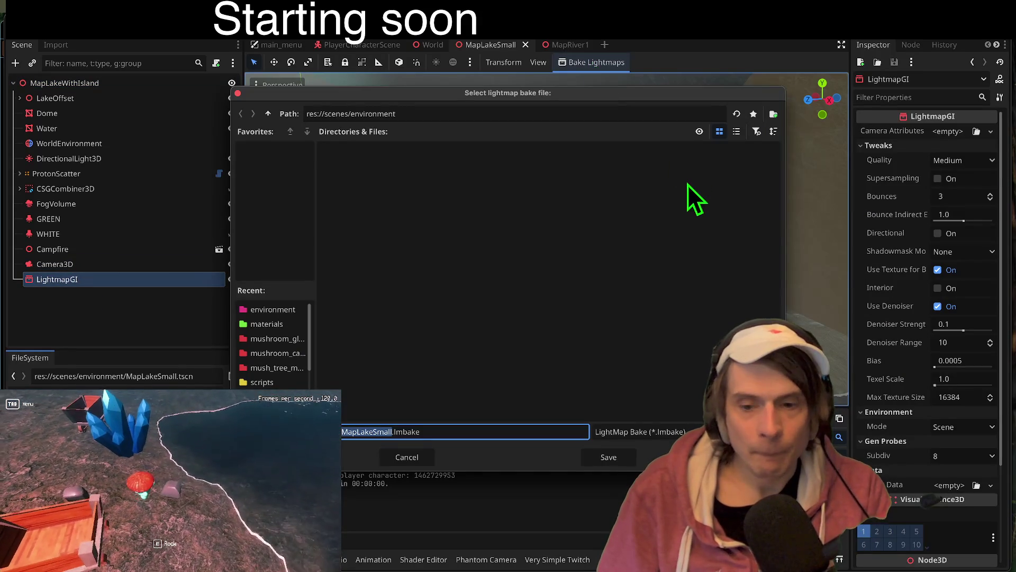
pyautogui.click(606, 460)
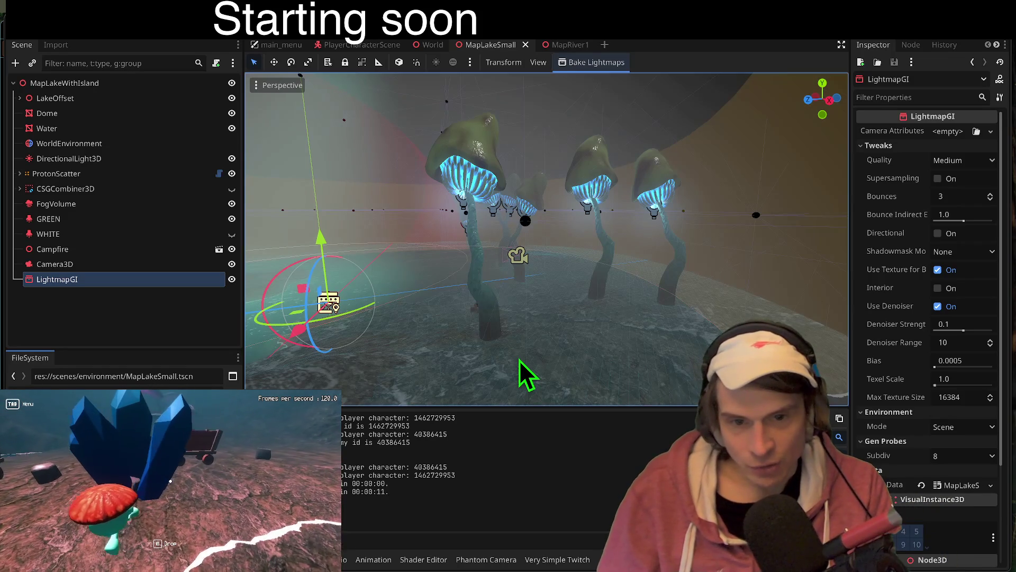
pyautogui.hotkey('ctrl', 's')
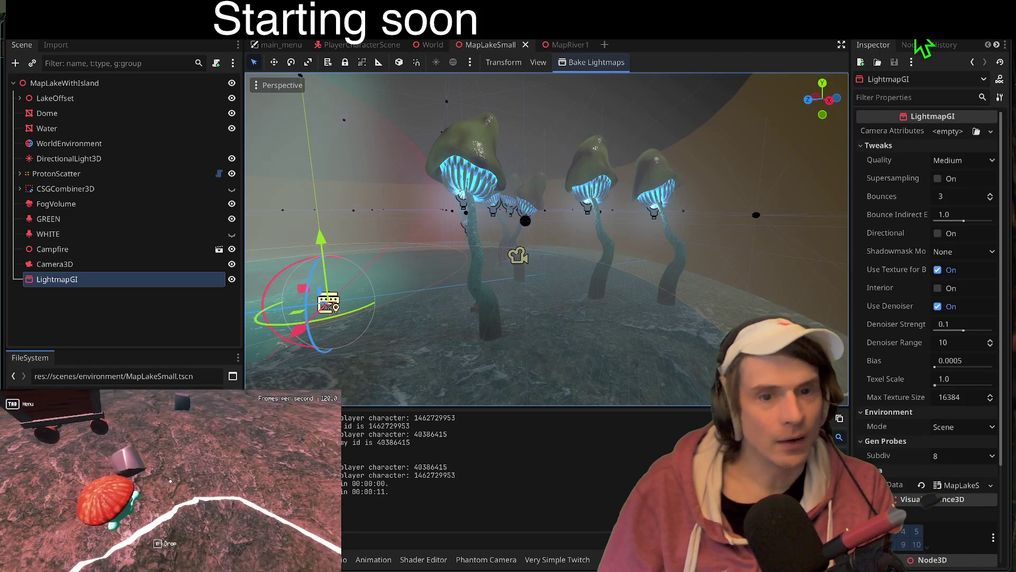
# - Run the scene, create a lobby in one client, join from the other, and start the match
pyautogui.click(924, 46)
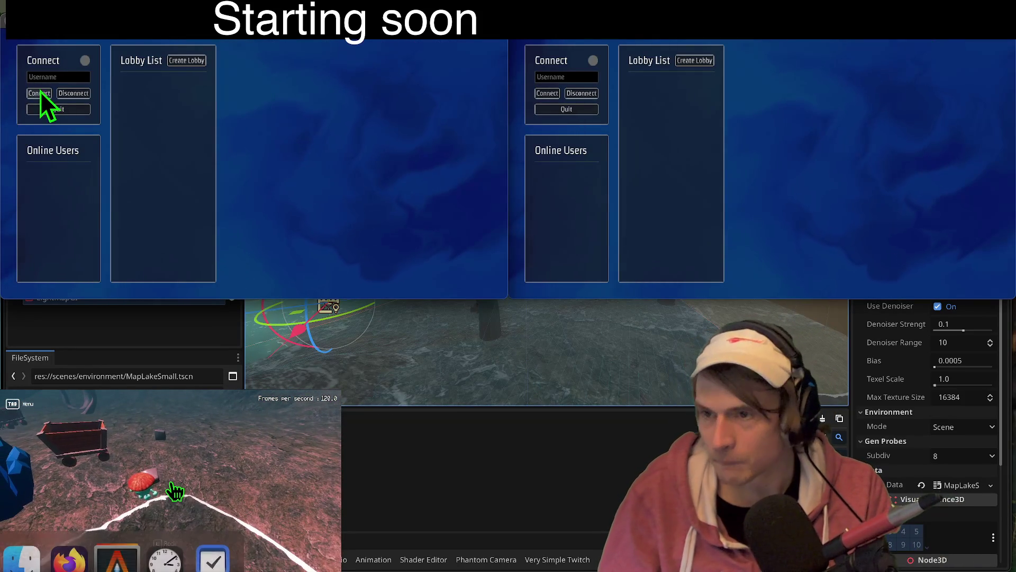
pyautogui.click(548, 93)
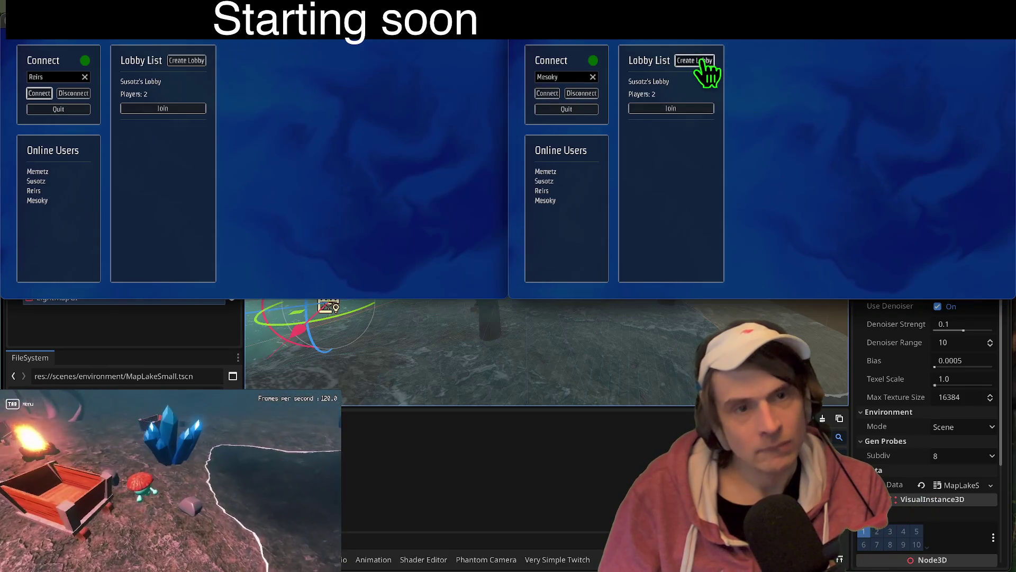
pyautogui.click(695, 60)
pyautogui.click(162, 155)
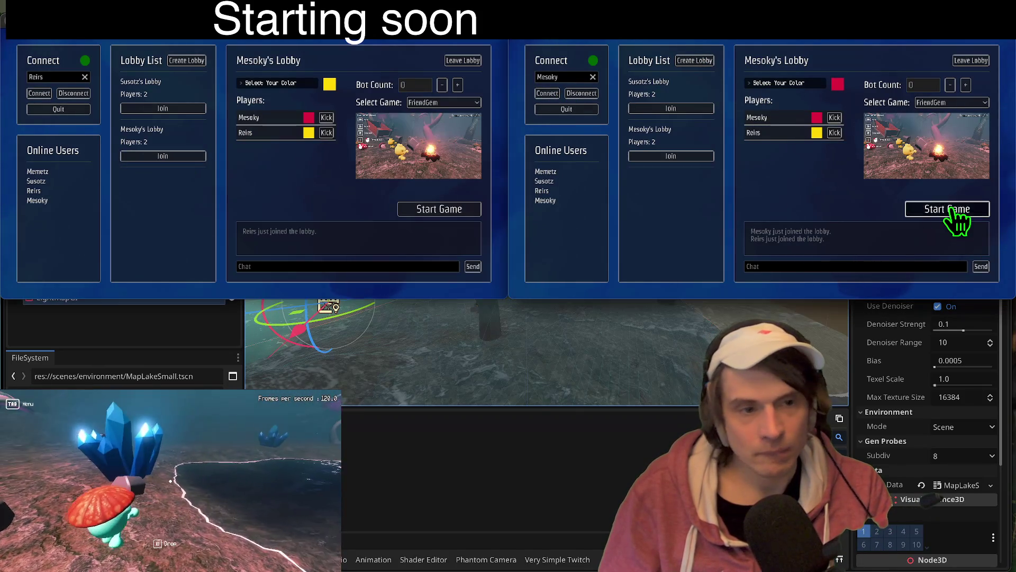
pyautogui.click(951, 211)
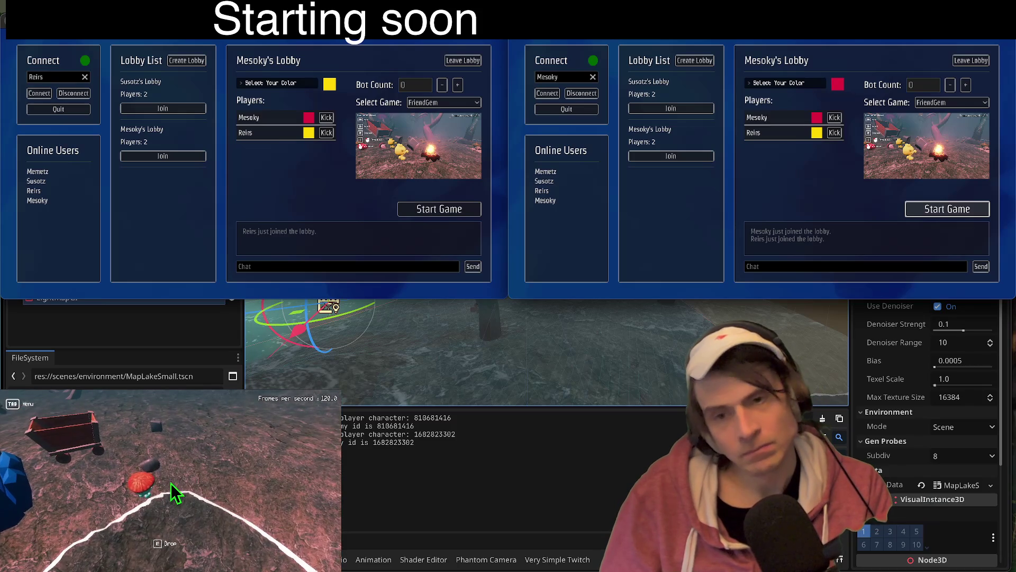
# - Walk to the rock, pick it up, and close the second game window
pyautogui.press('e')
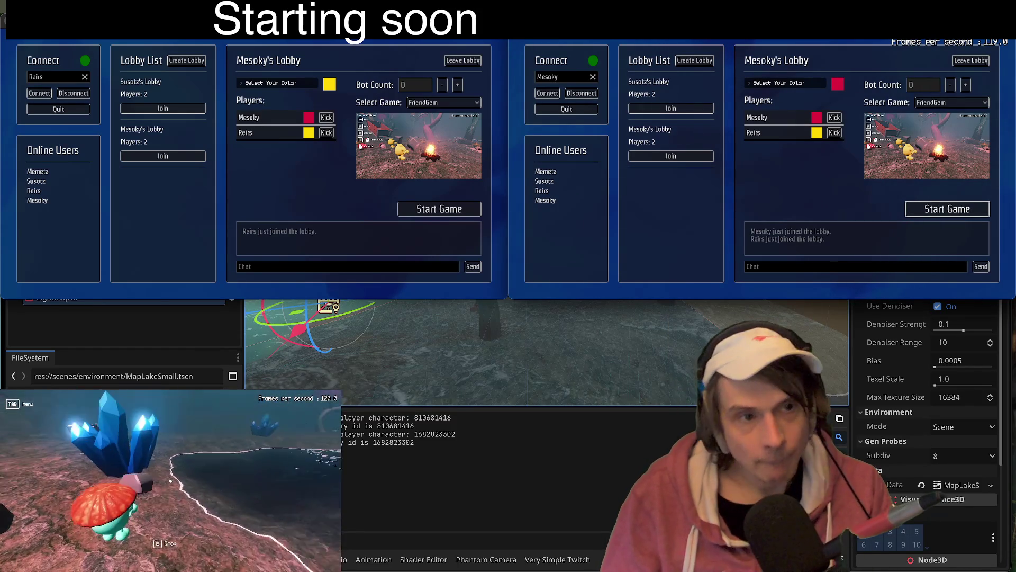
pyautogui.press('e')
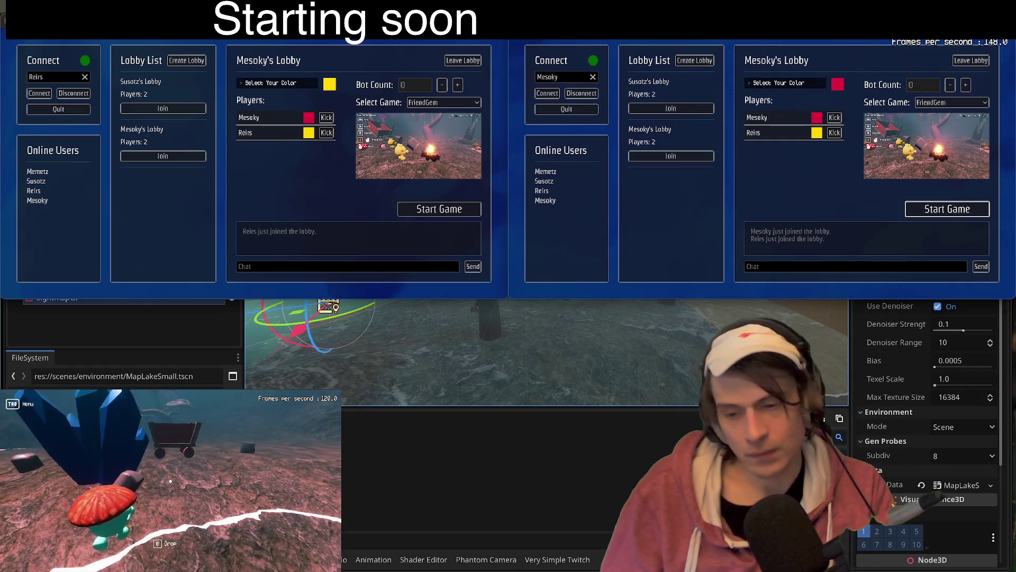
pyautogui.hotkey('alt', 'F4')
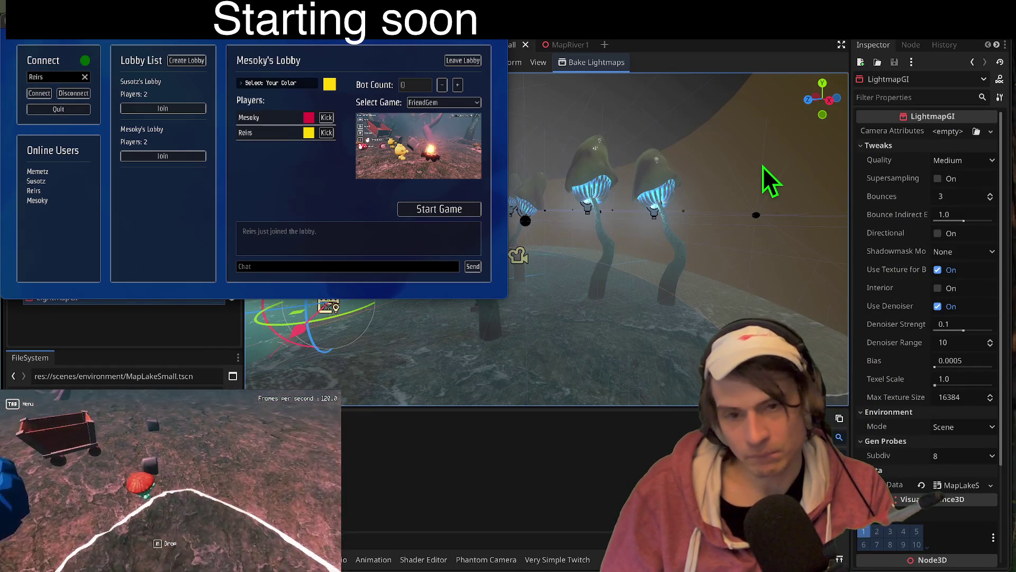
# - Relaunch the game session and send its window behind the editor
pyautogui.click(171, 483)
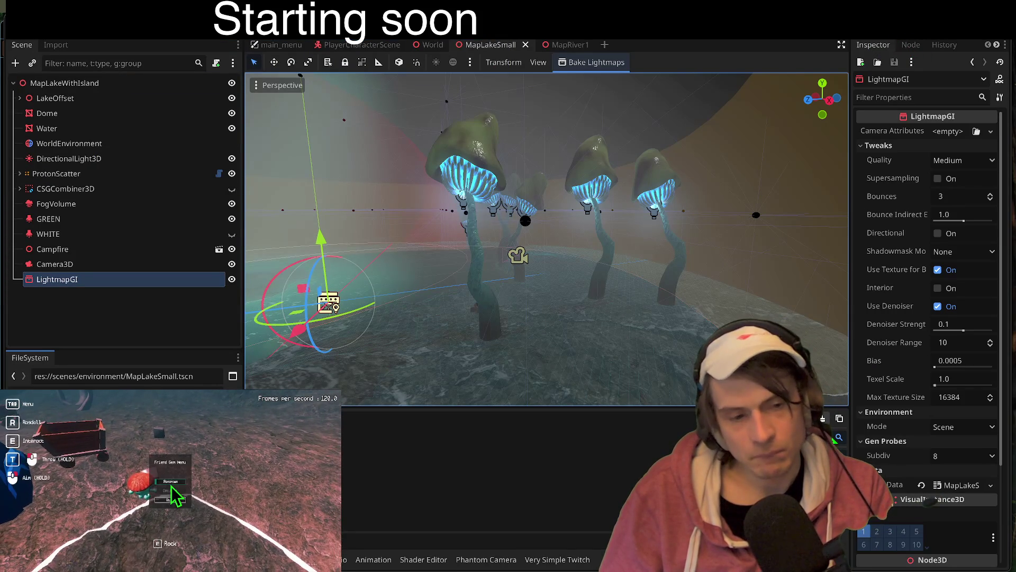
pyautogui.click(171, 481)
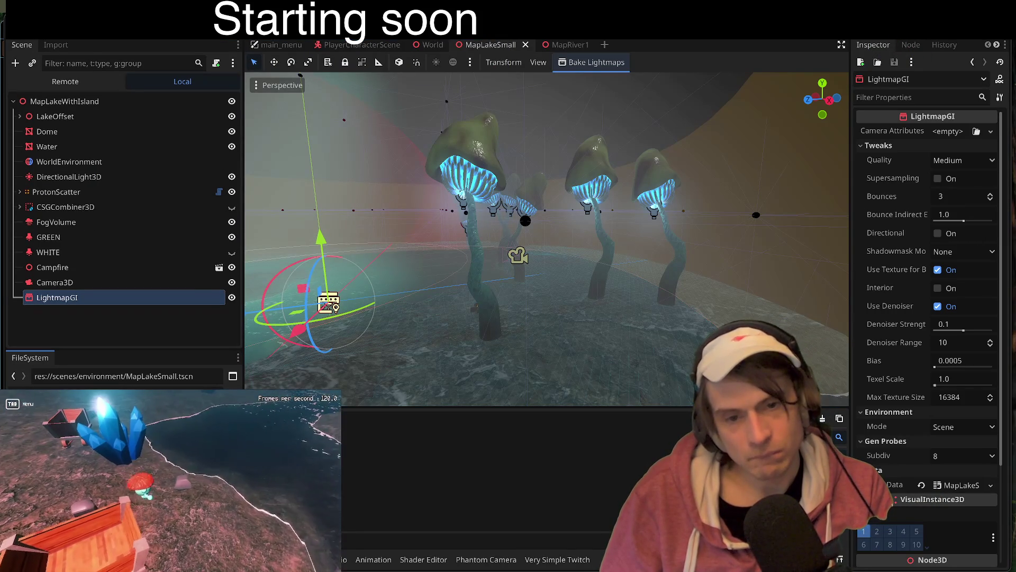
pyautogui.click(45, 325)
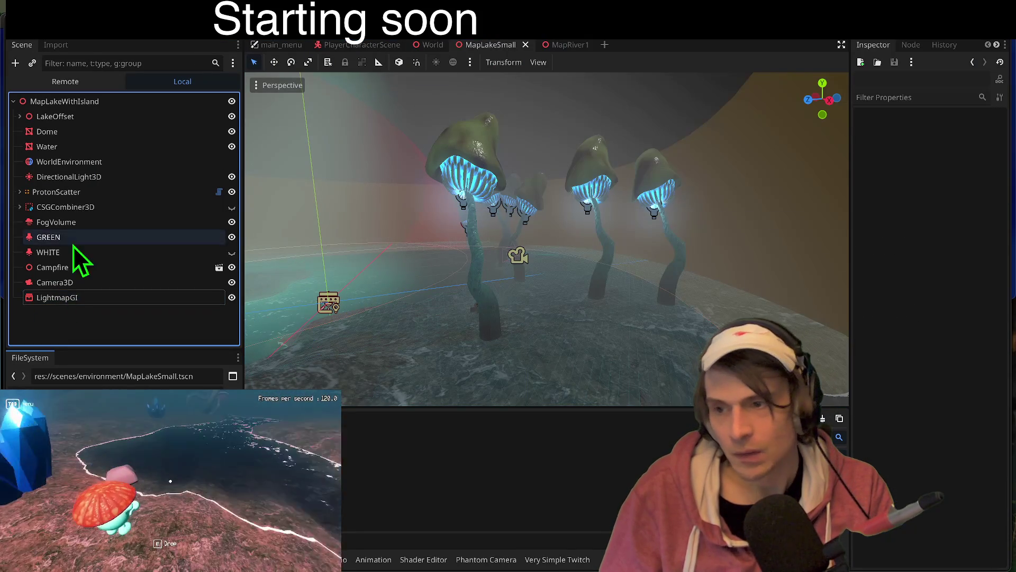
# - Preview the view through Camera3D, turn the preview off, and switch to the game
pyautogui.click(71, 282)
pyautogui.click(293, 104)
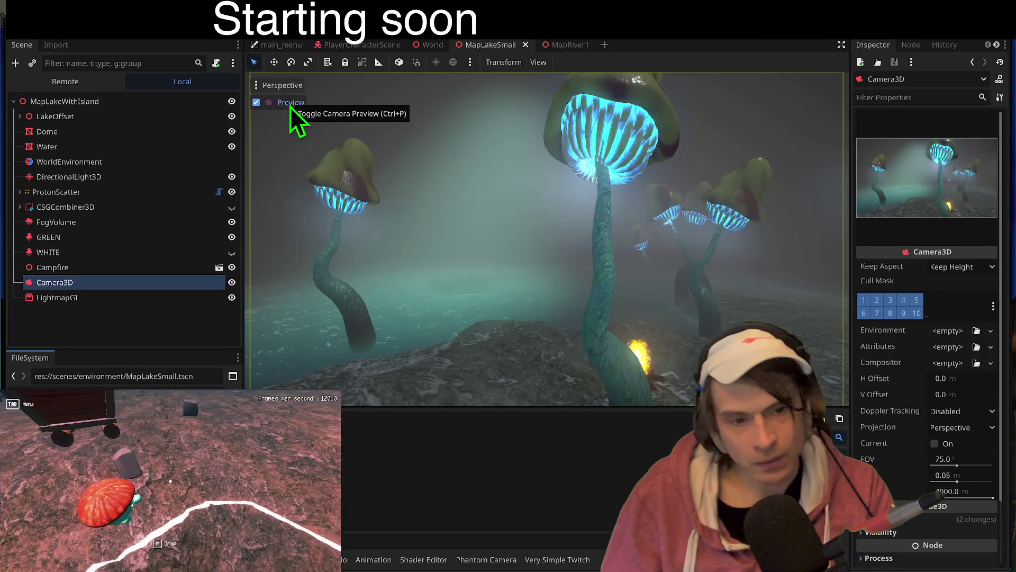
pyautogui.click(291, 106)
pyautogui.press('super+Tab')
pyautogui.press('super+Tab')
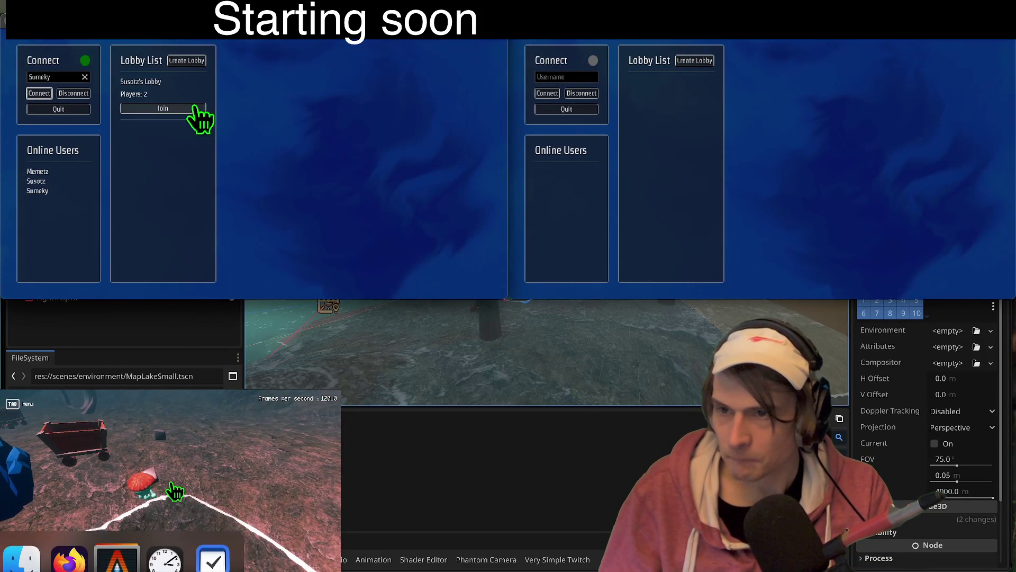
# - Start a fresh two-client lobby match, pick up the rock, and return to Godot
pyautogui.click(186, 61)
pyautogui.click(548, 93)
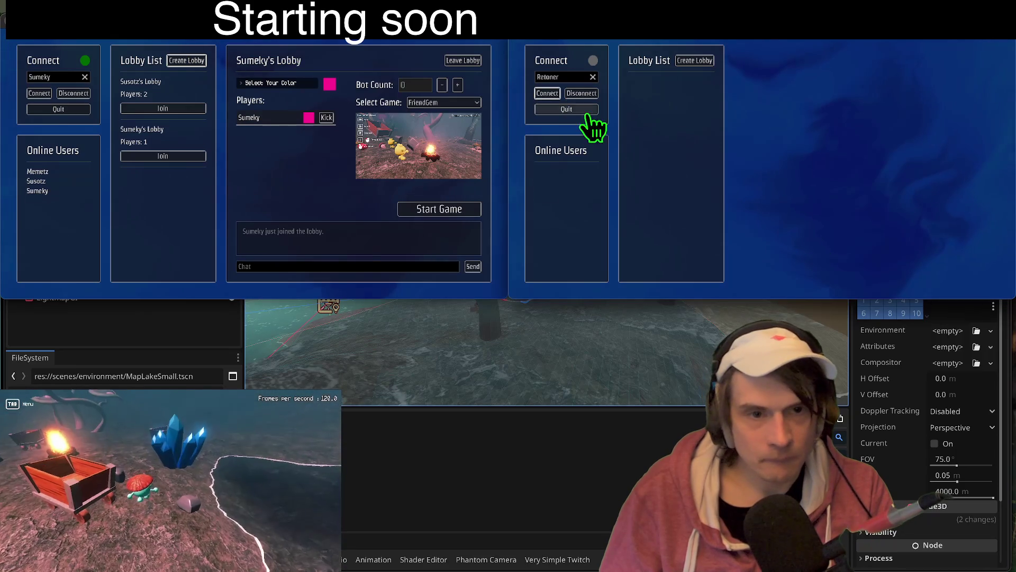
pyautogui.click(671, 155)
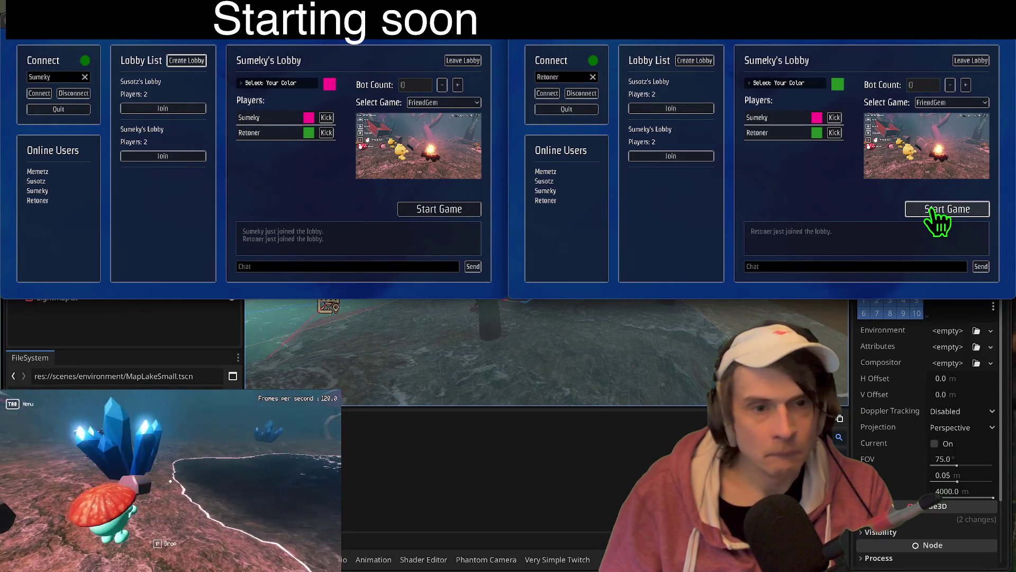
pyautogui.click(932, 210)
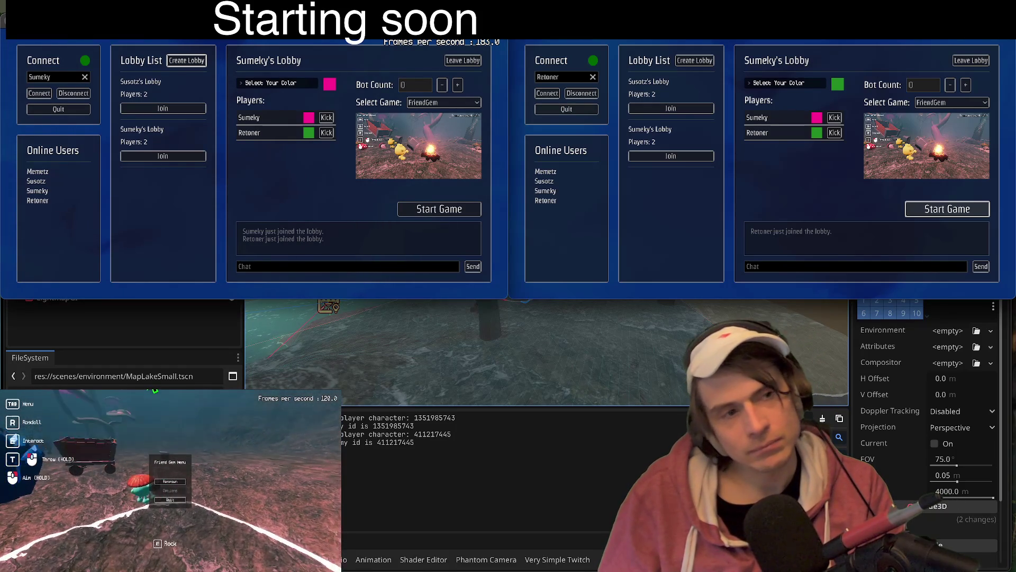
pyautogui.press('e')
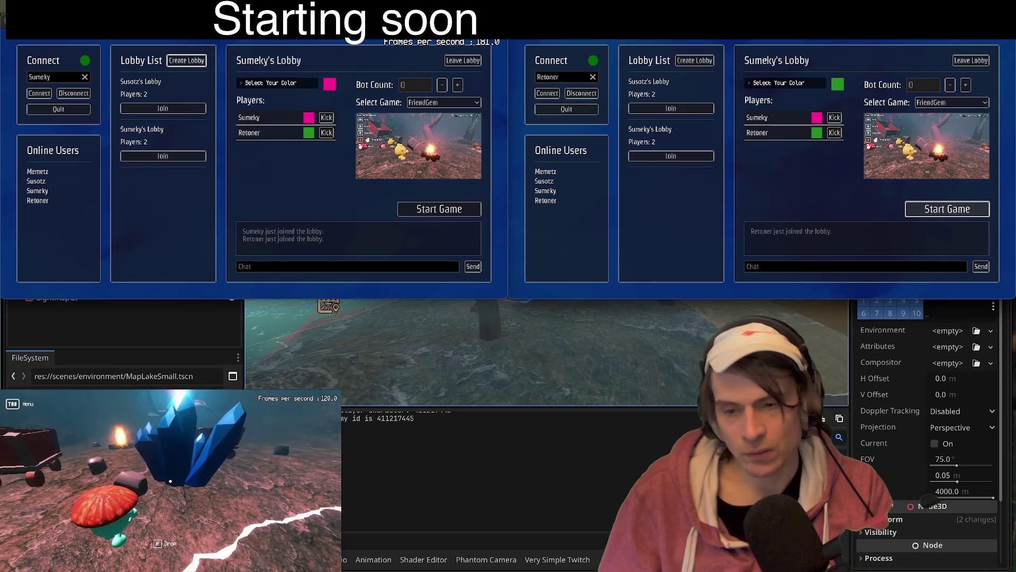
pyautogui.press('super+Tab')
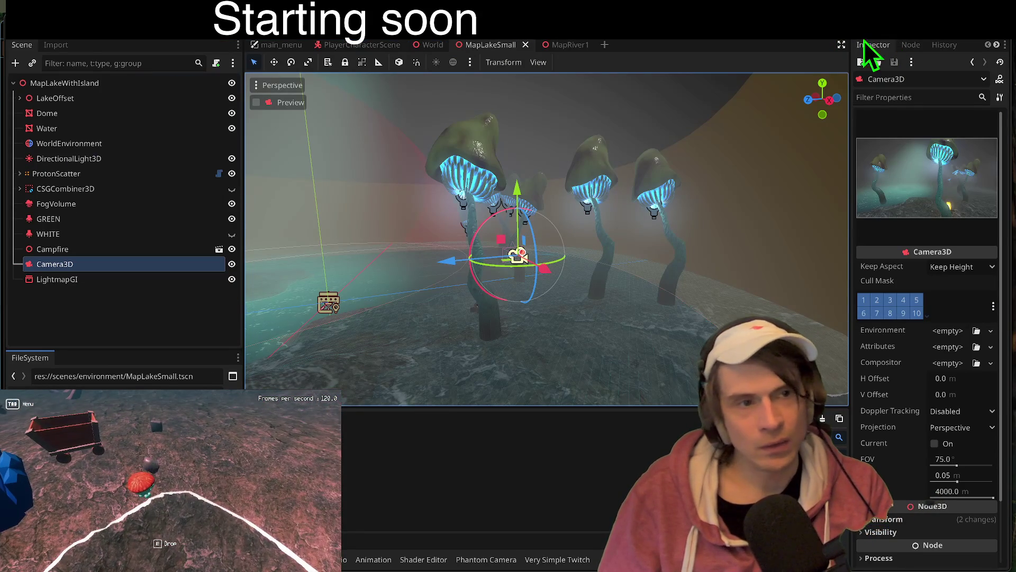
# - Hide the LightmapGI node in the viewport and clear the selection
pyautogui.click(144, 279)
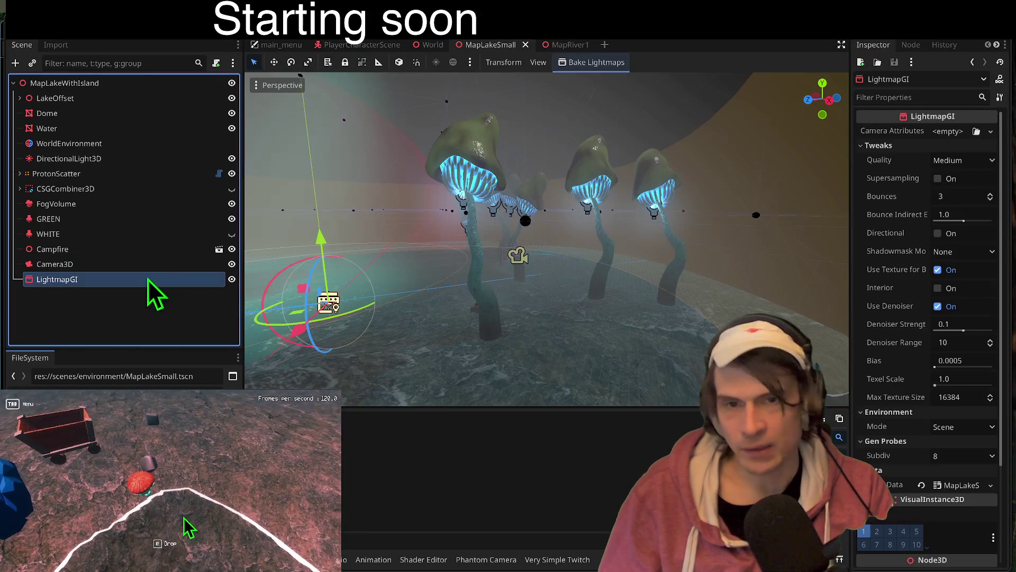
pyautogui.click(230, 282)
pyautogui.click(217, 325)
# - Reload the current project and return from Firefox to the Godot editor
pyautogui.click(97, 29)
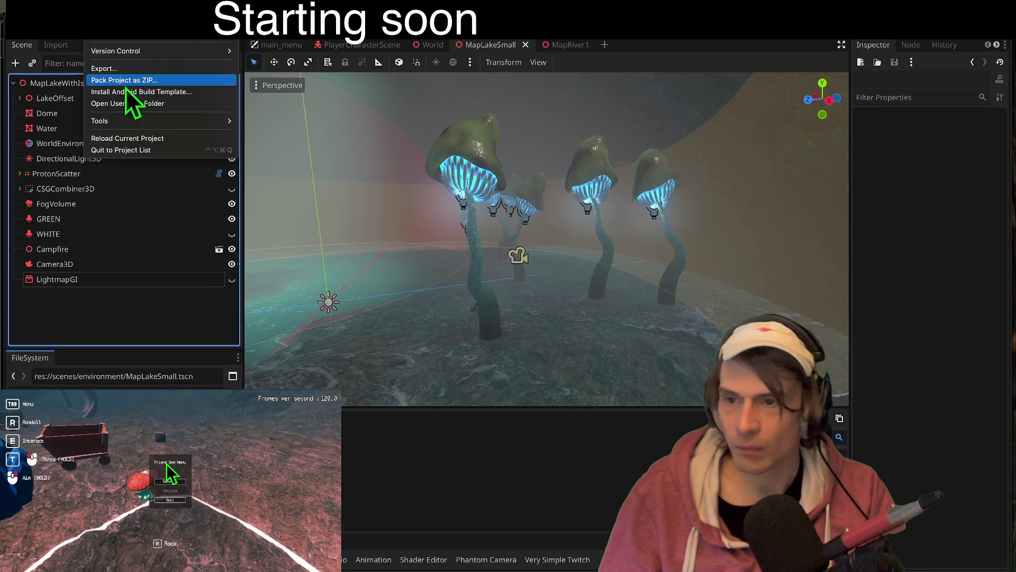
pyautogui.click(134, 139)
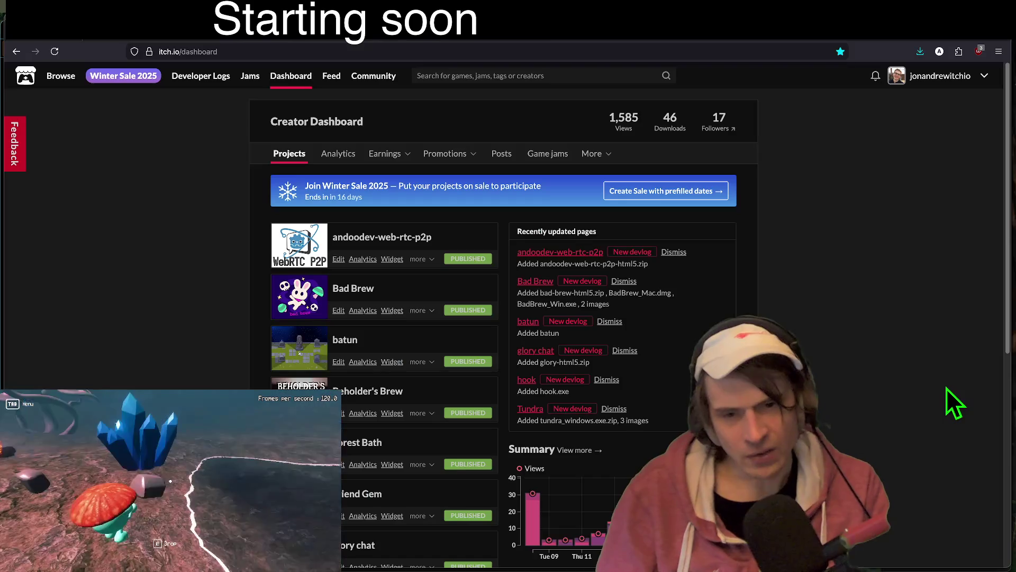
pyautogui.hotkey('ctrl', 'Tab')
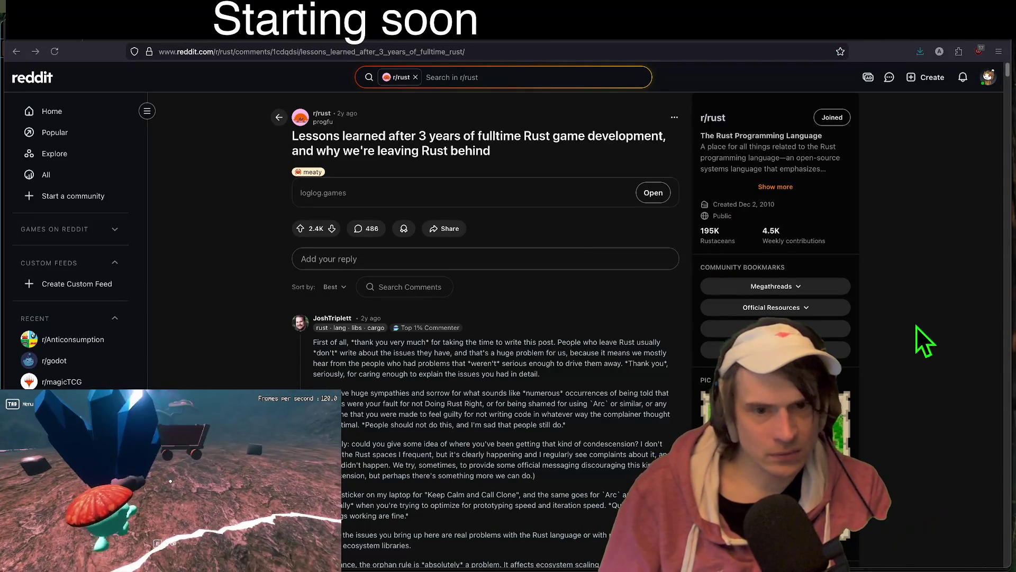
pyautogui.press('super+Tab')
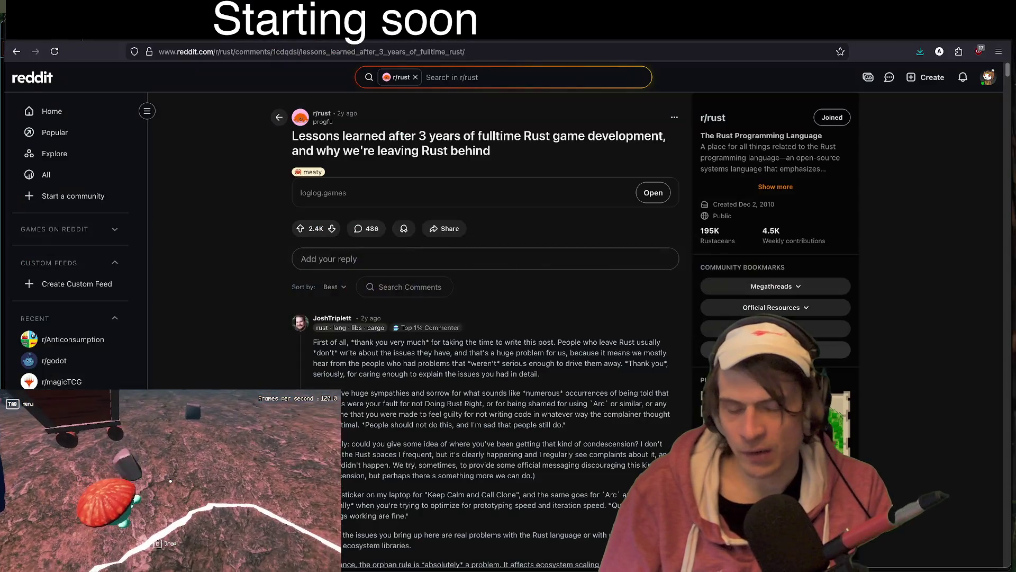
pyautogui.press('super+Tab')
pyautogui.press('super+Tab')
pyautogui.press('Escape')
# - Tag the first run instance 'server' in Customize Run Instances and launch the project
pyautogui.click(125, 32)
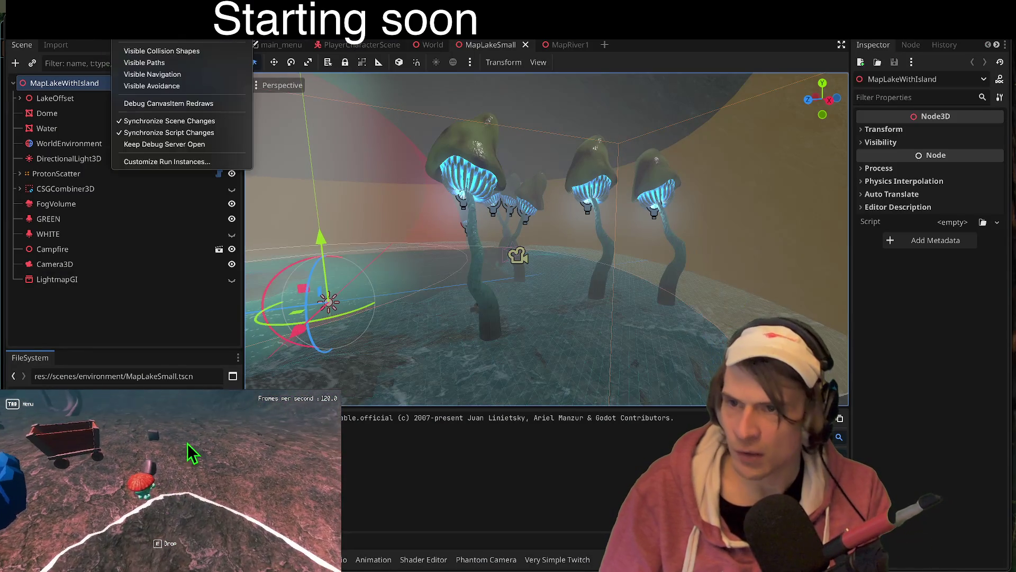
pyautogui.click(167, 161)
pyautogui.write('offline')
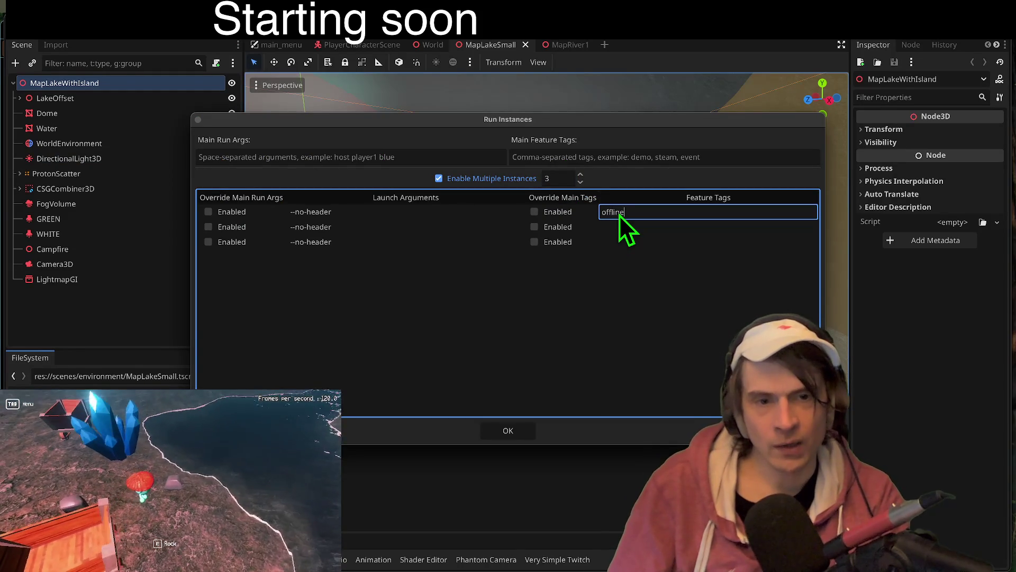
pyautogui.press('Return')
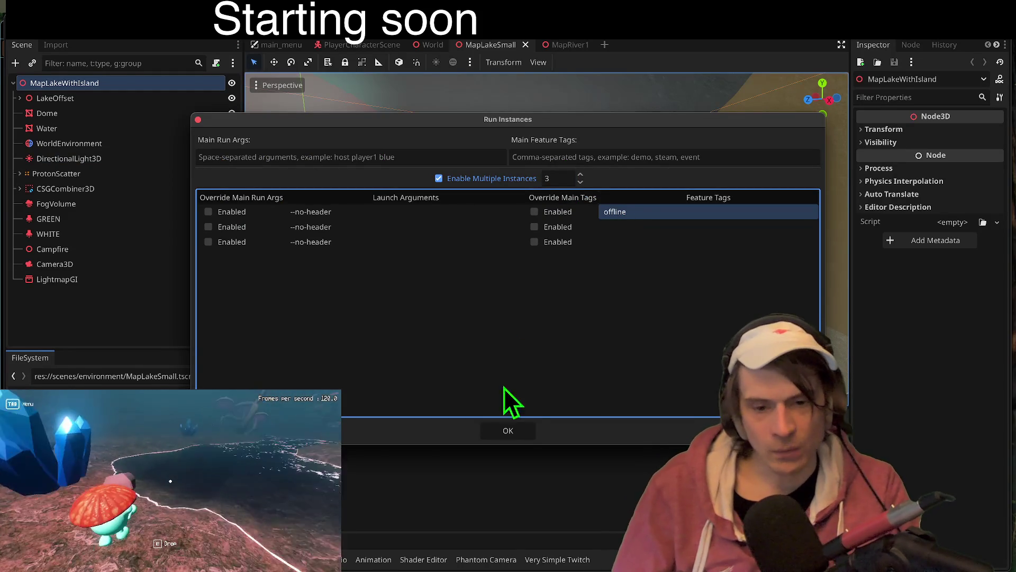
pyautogui.click(643, 219)
pyautogui.write('server')
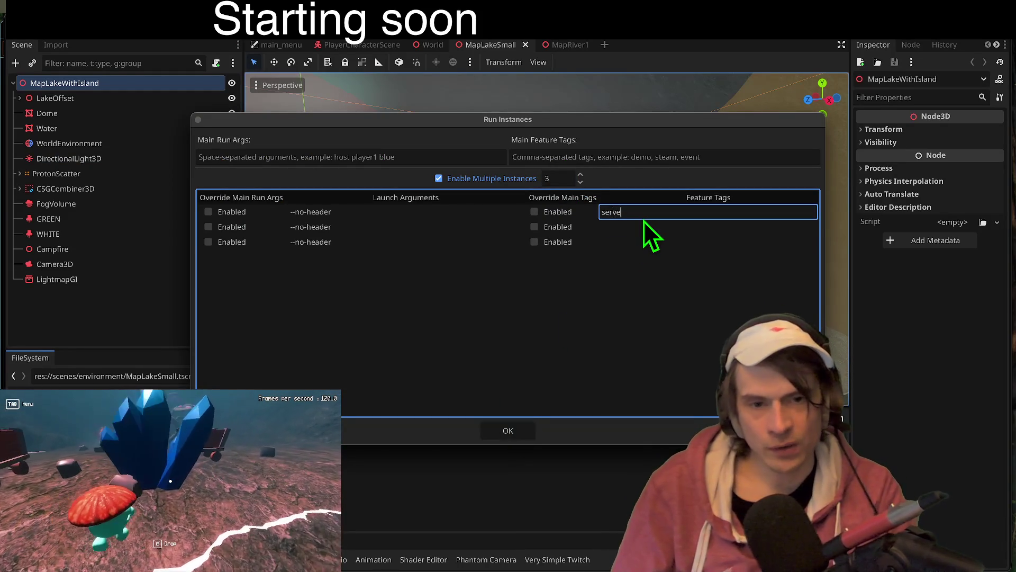
pyautogui.press('Return')
pyautogui.click(529, 440)
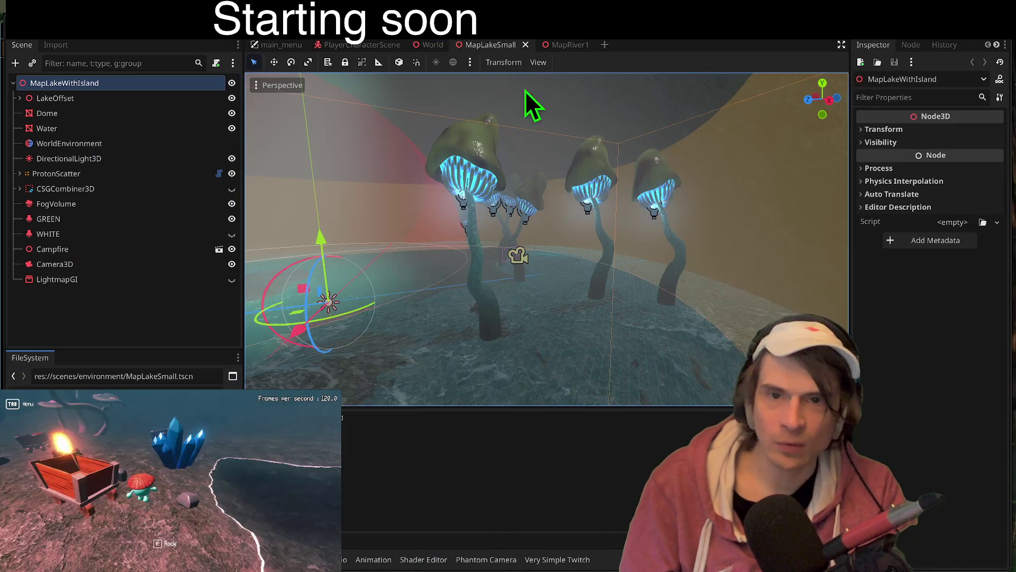
# - Open main_menu.gd from the main menu scene and drop a $LobbyMenu reference onto line 9
pyautogui.click(275, 46)
pyautogui.click(219, 83)
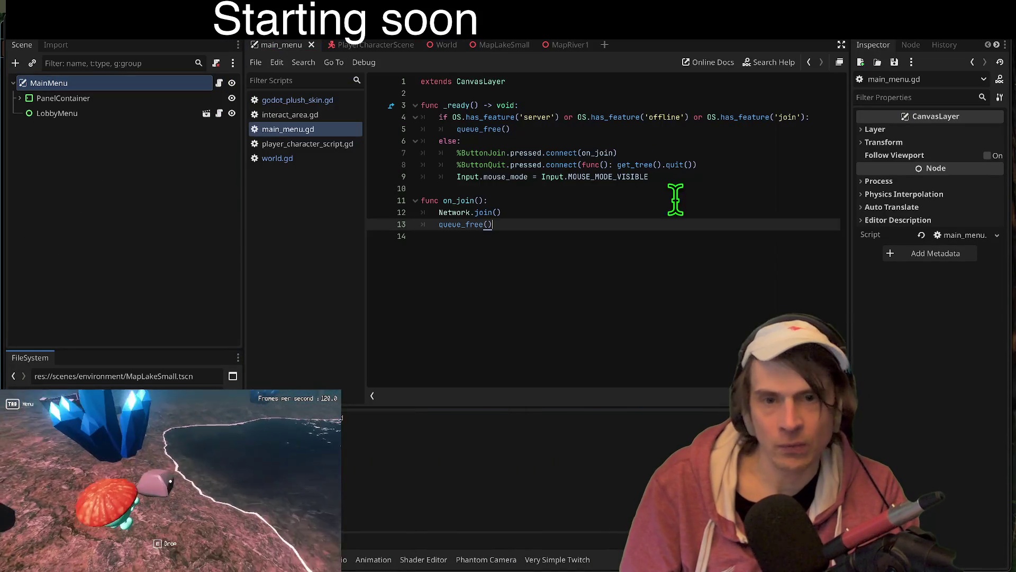
pyautogui.click(714, 165)
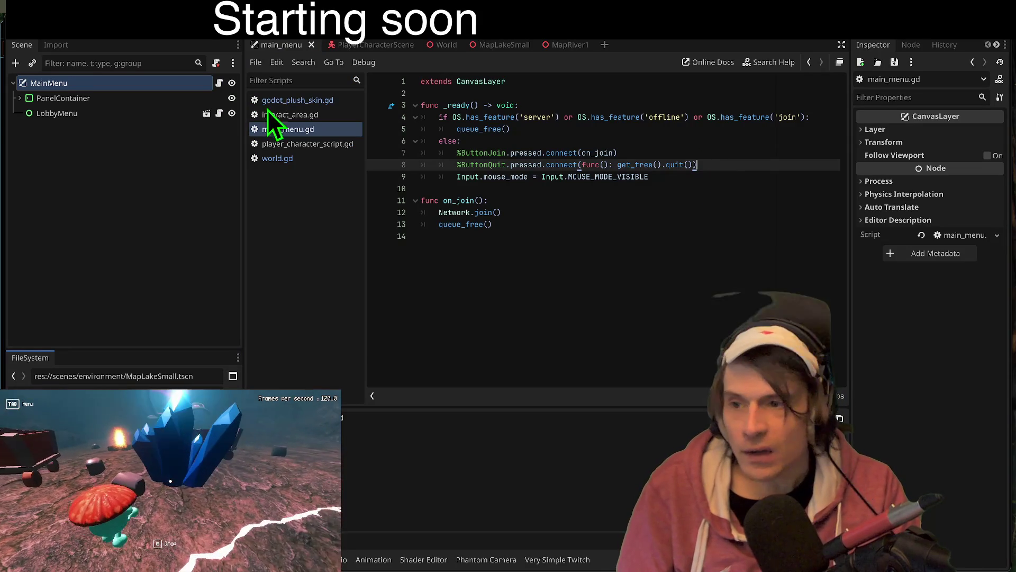
pyautogui.click(57, 113)
pyautogui.moveTo(794, 203); pyautogui.dragTo(793, 181)
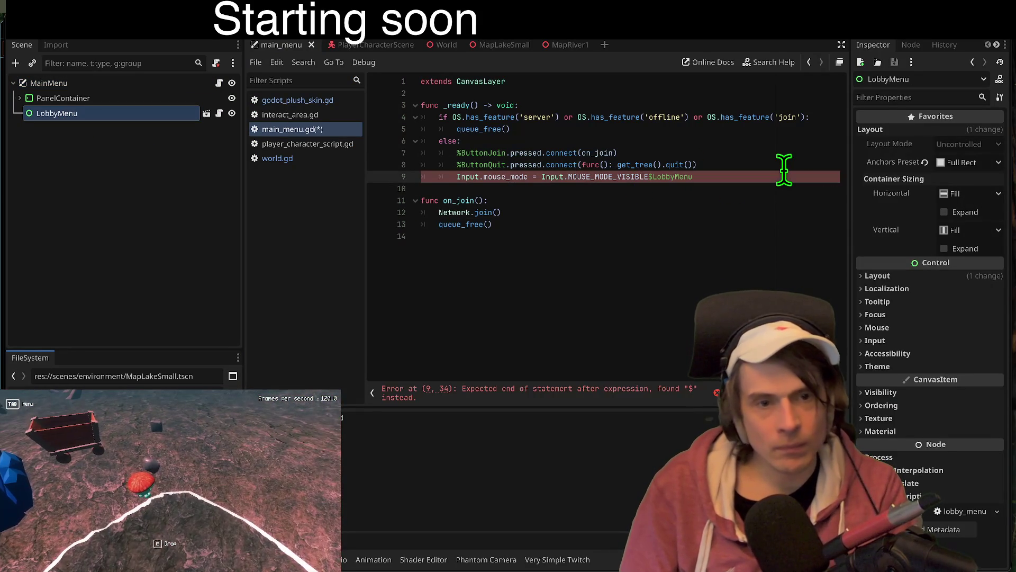
pyautogui.press('Return')
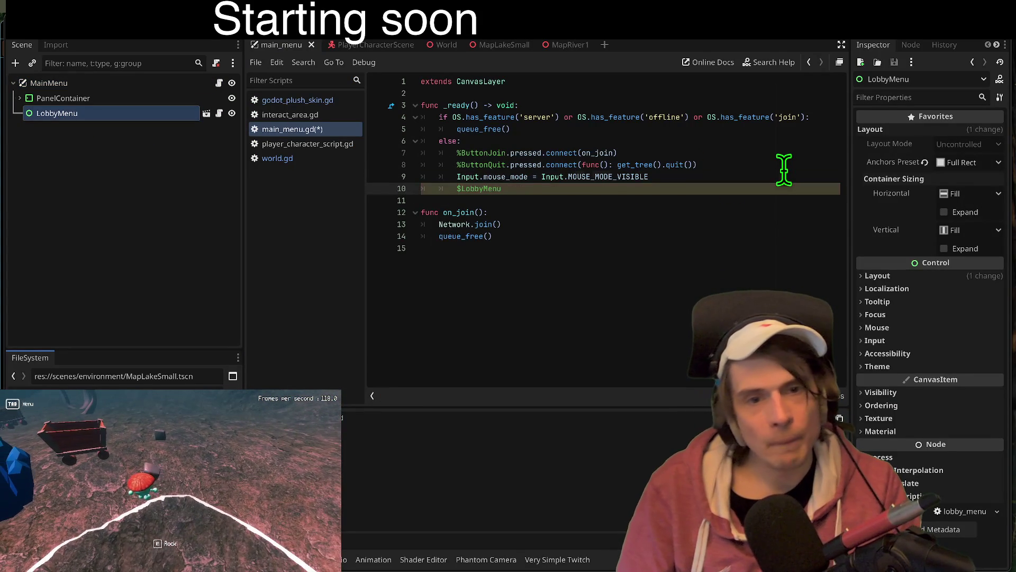
pyautogui.press('BackSpace')
pyautogui.press('BackSpace')
pyautogui.press('BackSpace')
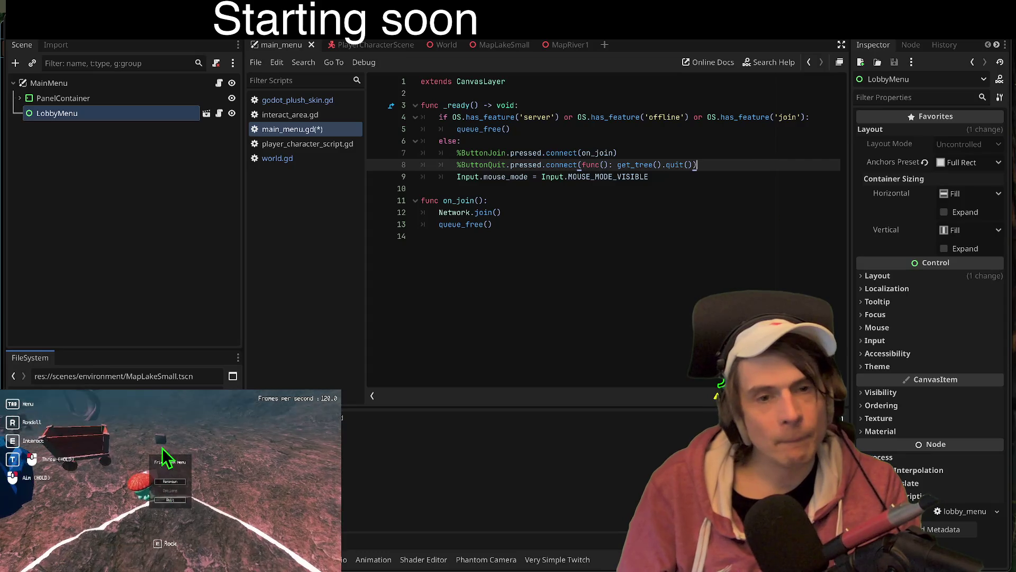
pyautogui.click(424, 236)
pyautogui.hotkey('ctrl', 's')
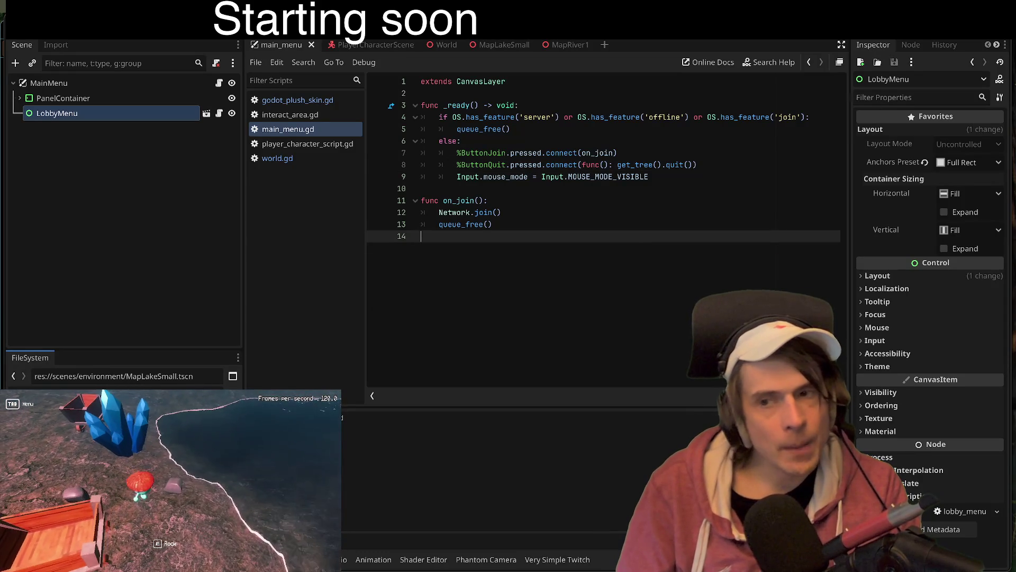
pyautogui.click(130, 32)
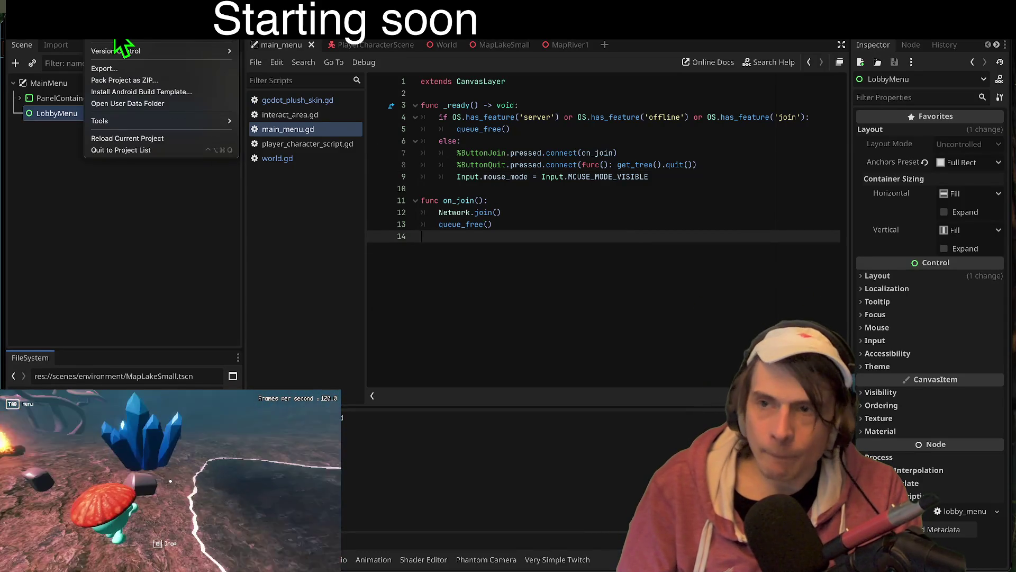
pyautogui.click(114, 40)
pyautogui.press('Escape')
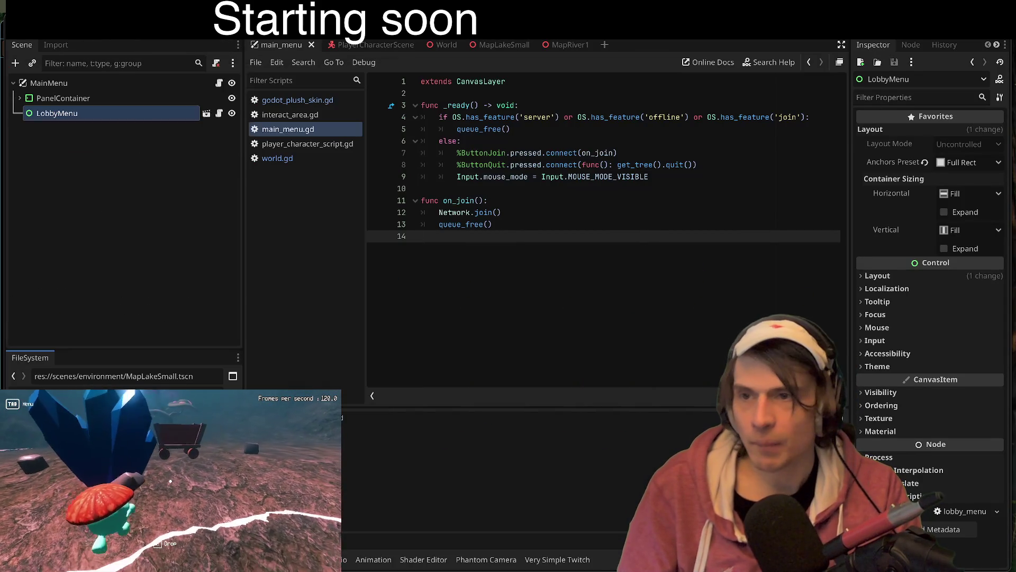
pyautogui.click(129, 32)
pyautogui.click(175, 161)
# - Give the second run instance the 'join' feature tag and the third 'offline'
pyautogui.click(656, 230)
pyautogui.write('join')
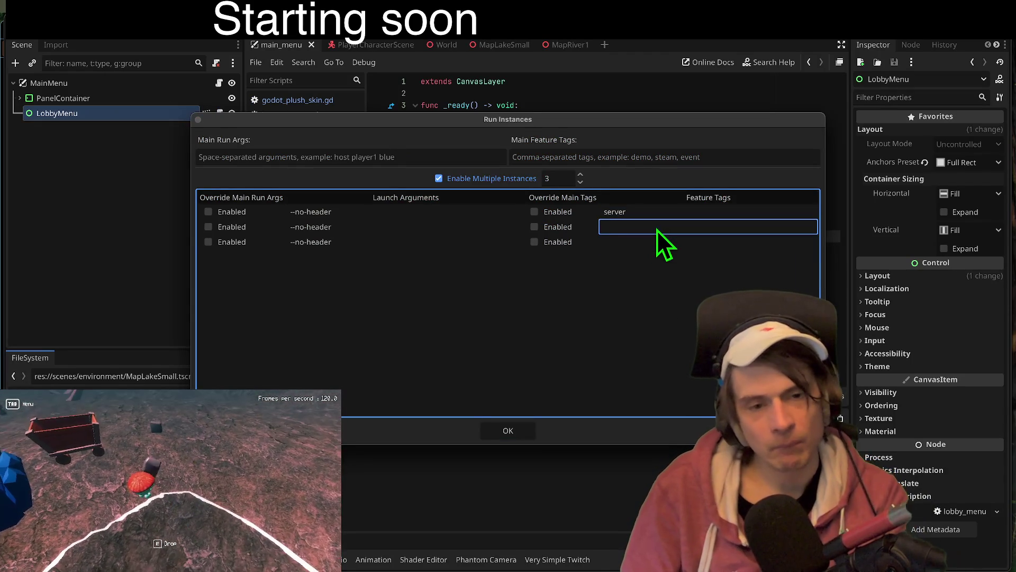
pyautogui.click(653, 247)
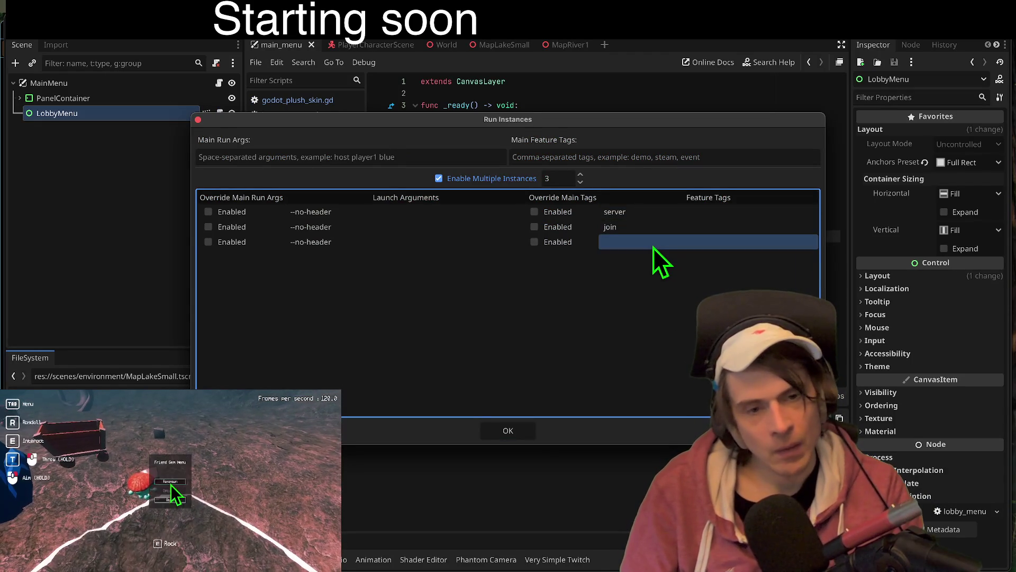
pyautogui.write('offline')
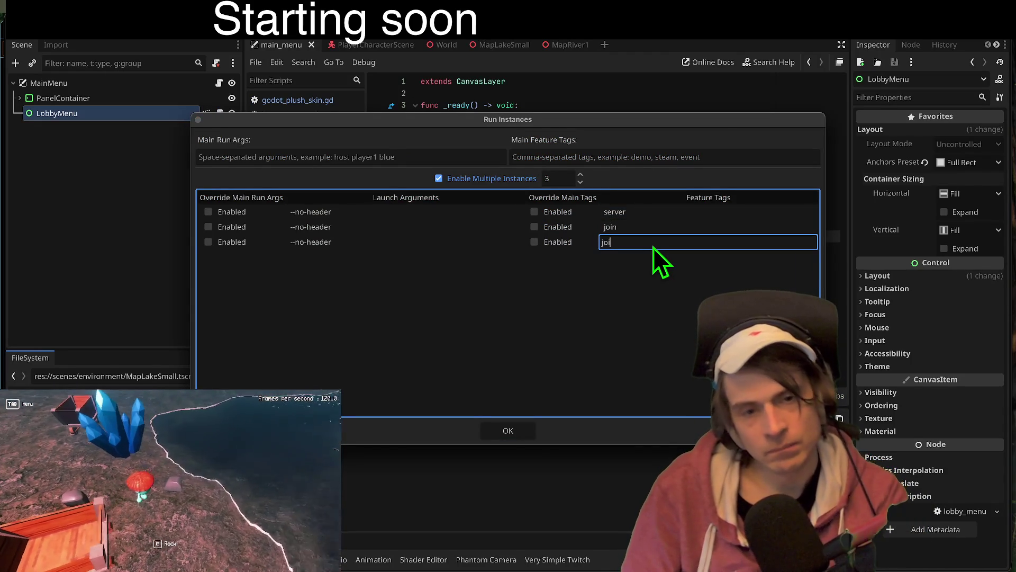
pyautogui.press('Return')
pyautogui.press('Return')
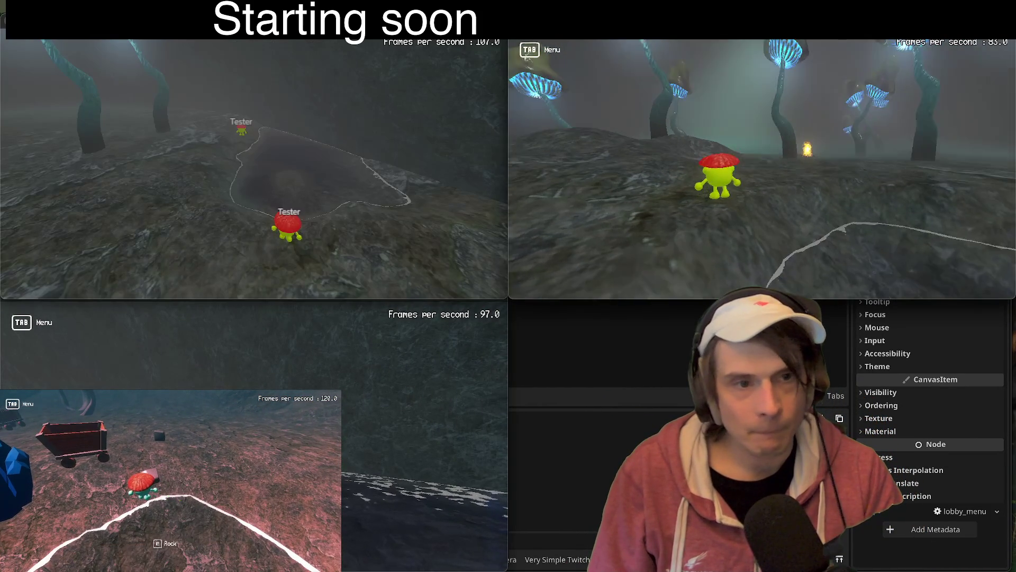
# - Play-test the three instances together in one match, then close the game windows
pyautogui.press('Tab')
pyautogui.press('Tab')
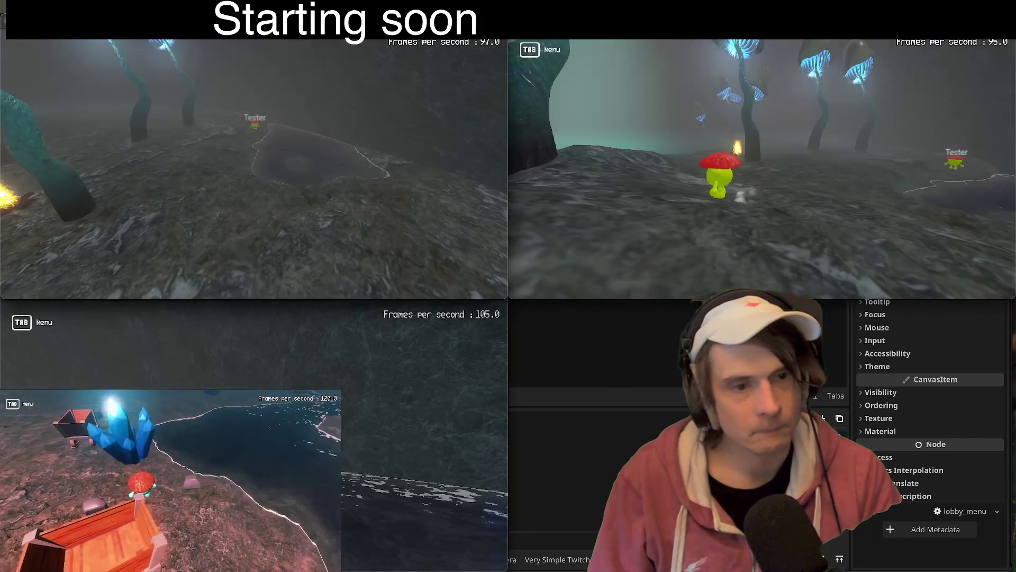
pyautogui.press('e')
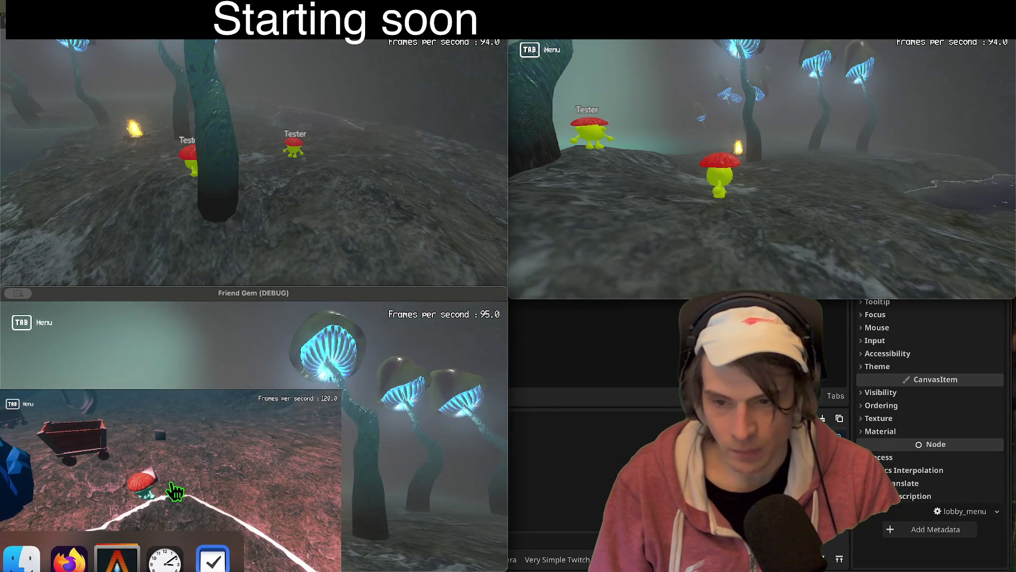
pyautogui.press('Tab')
pyautogui.press('F5')
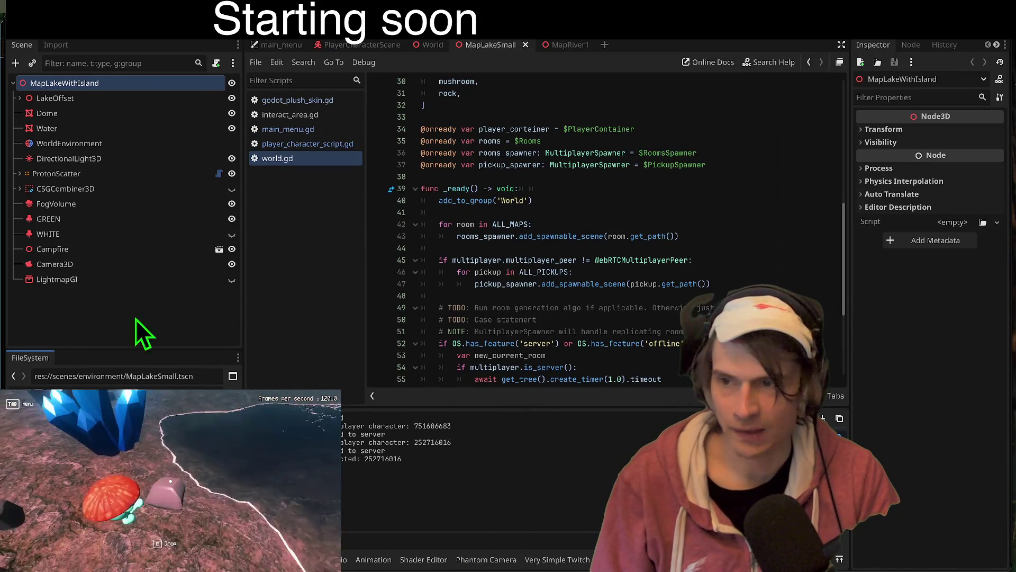
# - Switch DirectionalLight3D's Bake Mode from Dynamic to Static and widen the Inspector
pyautogui.click(55, 160)
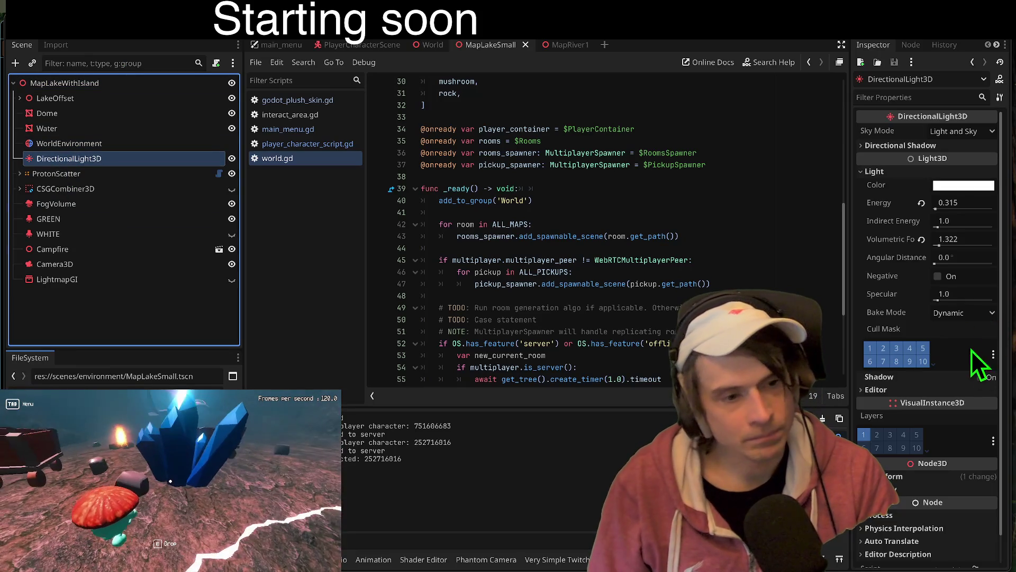
pyautogui.click(960, 313)
pyautogui.click(974, 344)
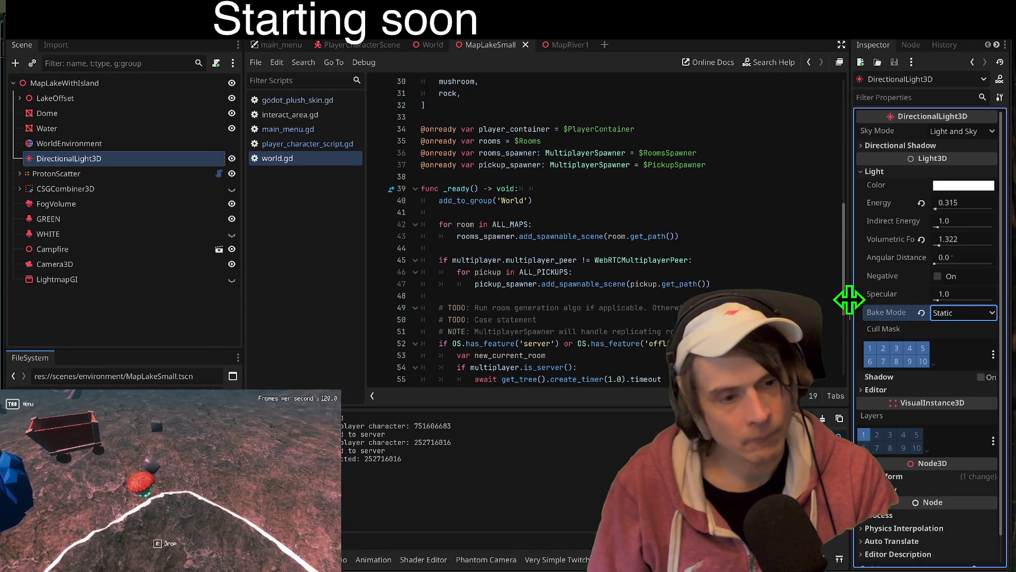
pyautogui.moveTo(847, 294); pyautogui.dragTo(738, 296)
pyautogui.click(464, 37)
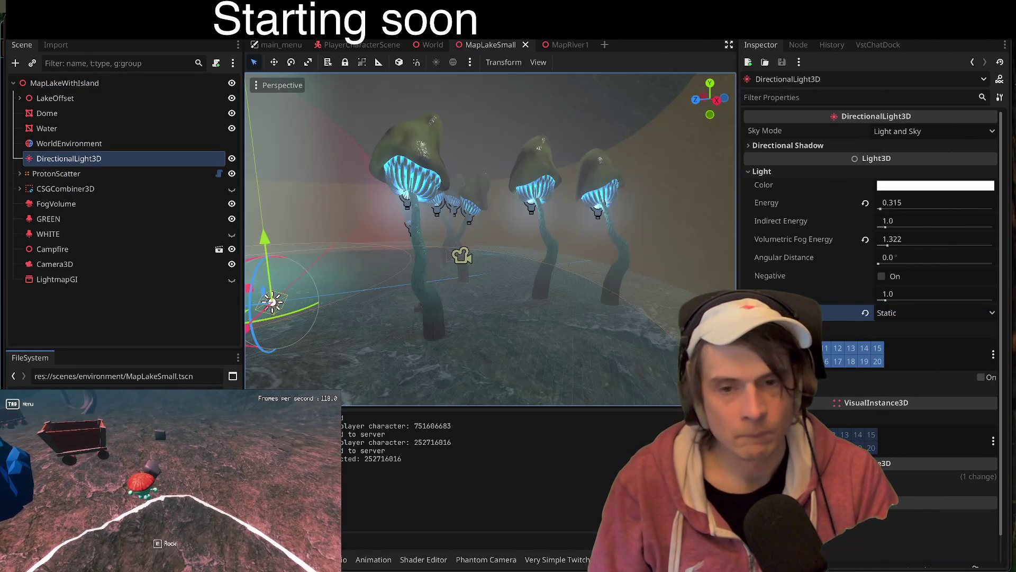
pyautogui.click(549, 538)
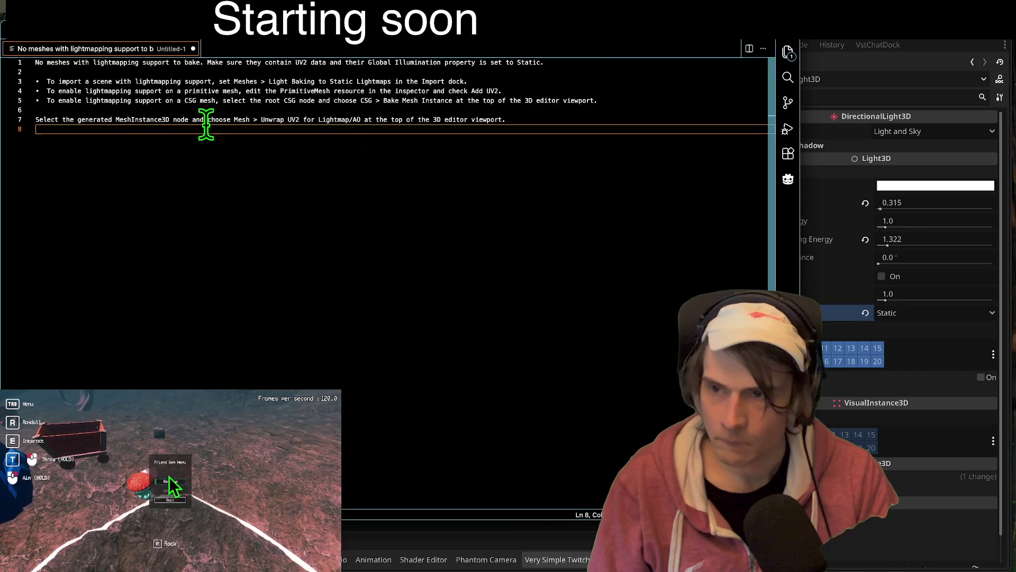
pyautogui.tripleClick(41, 91)
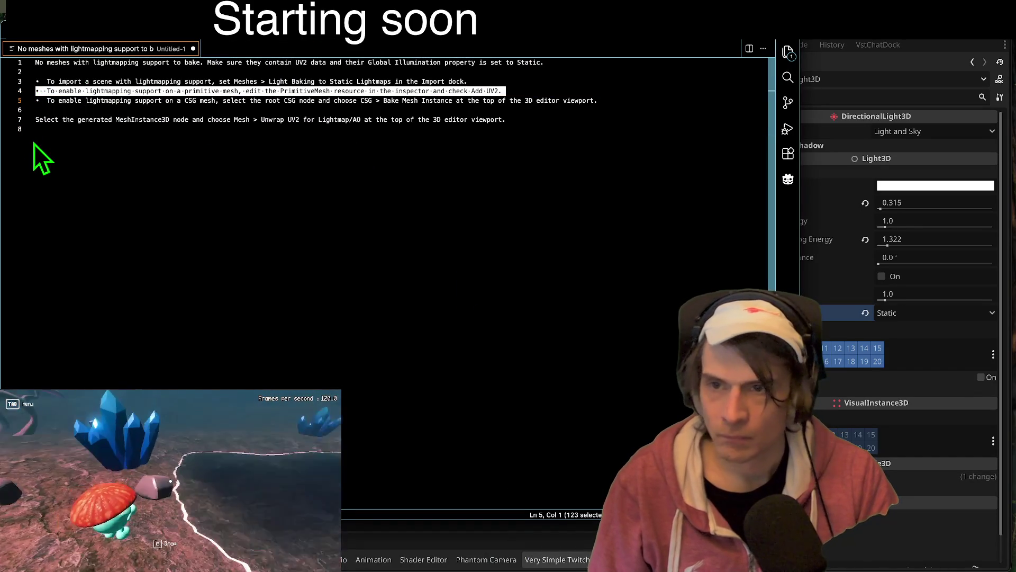
pyautogui.click(121, 271)
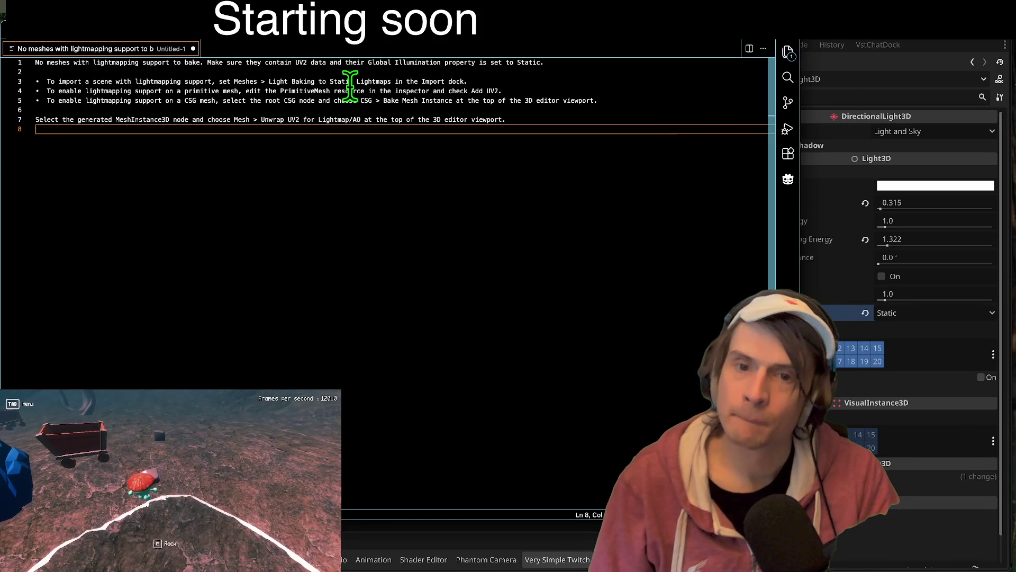
pyautogui.moveTo(207, 63); pyautogui.dragTo(617, 62)
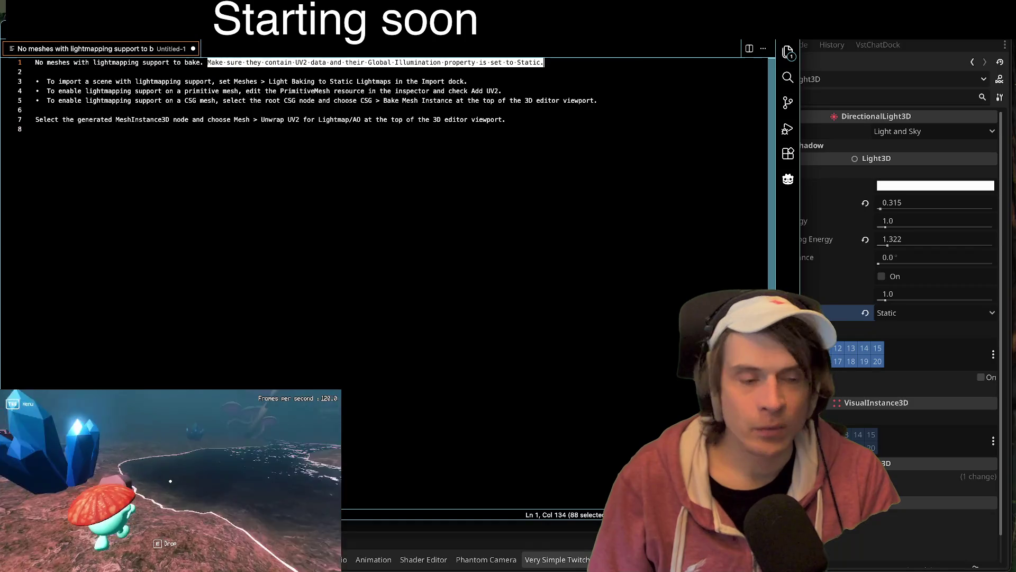
pyautogui.click(939, 396)
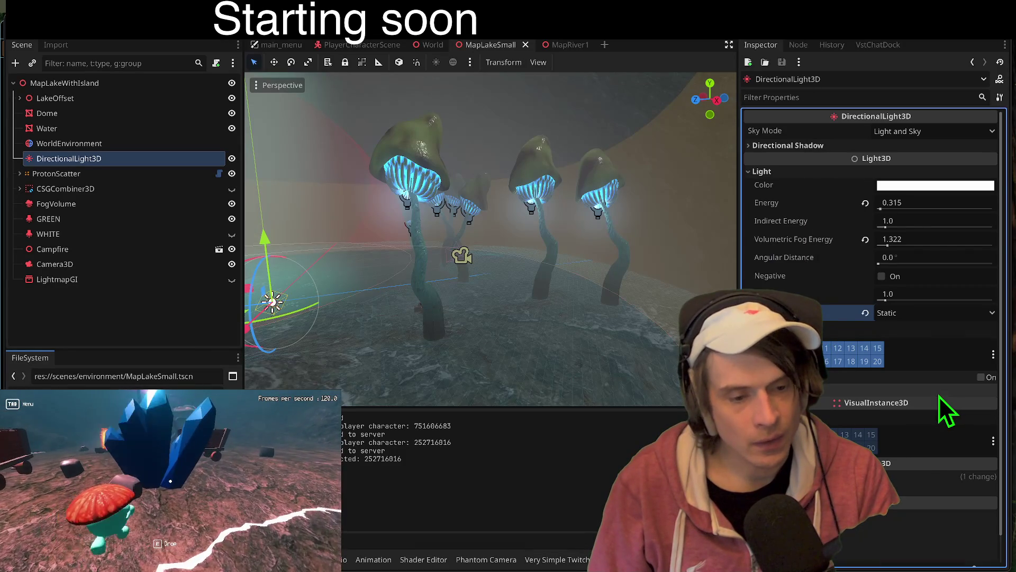
# - Check the Water and Dome meshes' global illumination settings, keeping Water at Static
pyautogui.scroll(-2, 932, 418)
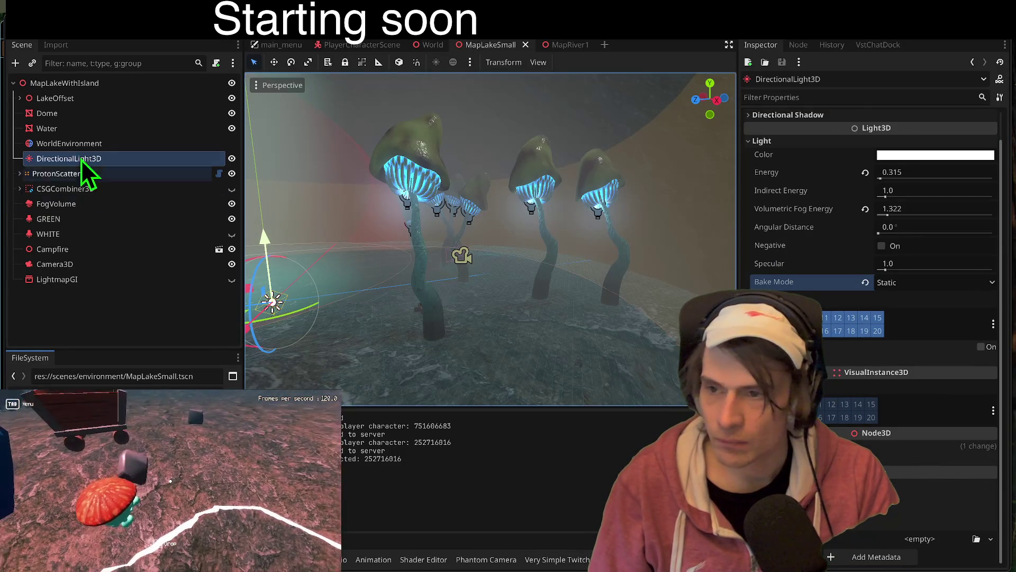
pyautogui.click(75, 128)
pyautogui.scroll(-5, 939, 456)
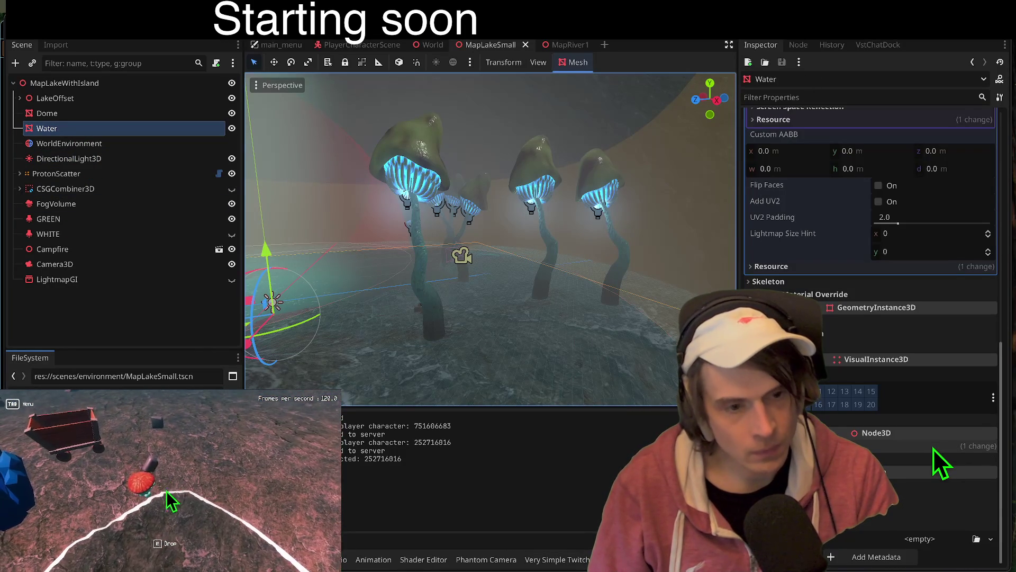
pyautogui.click(902, 333)
pyautogui.click(947, 349)
pyautogui.click(938, 348)
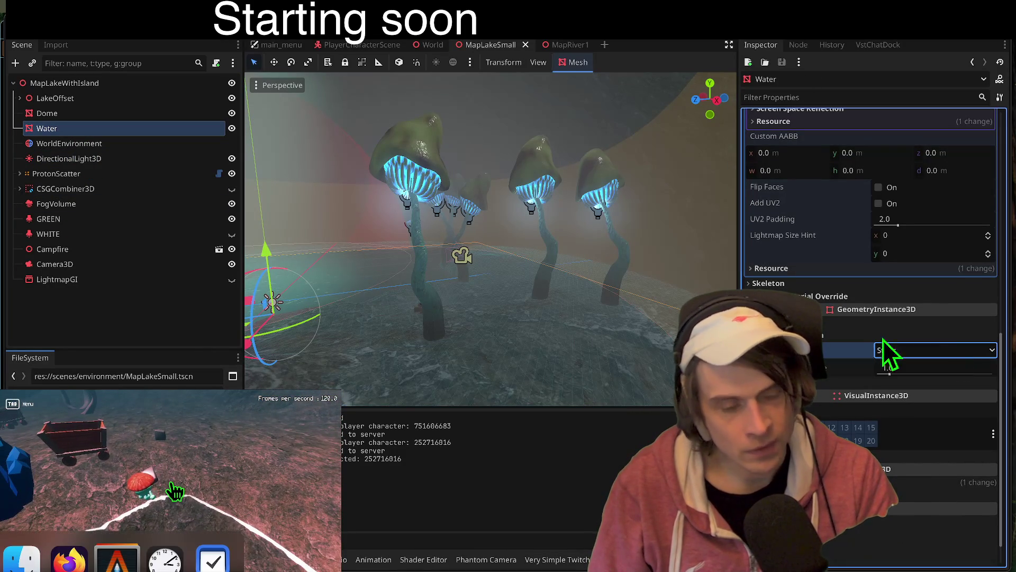
pyautogui.click(85, 113)
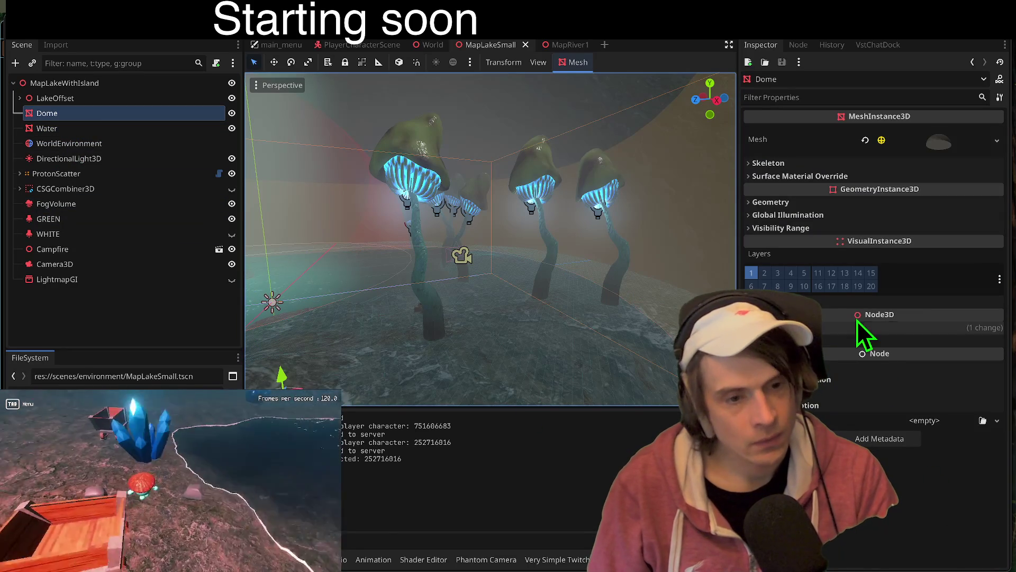
pyautogui.click(835, 214)
pyautogui.click(774, 213)
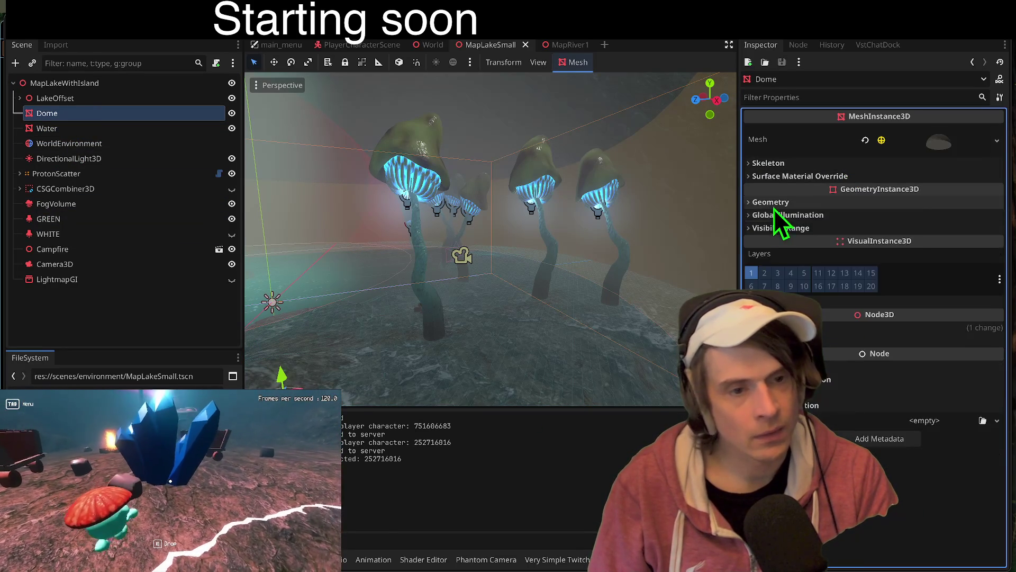
pyautogui.click(771, 202)
pyautogui.click(772, 202)
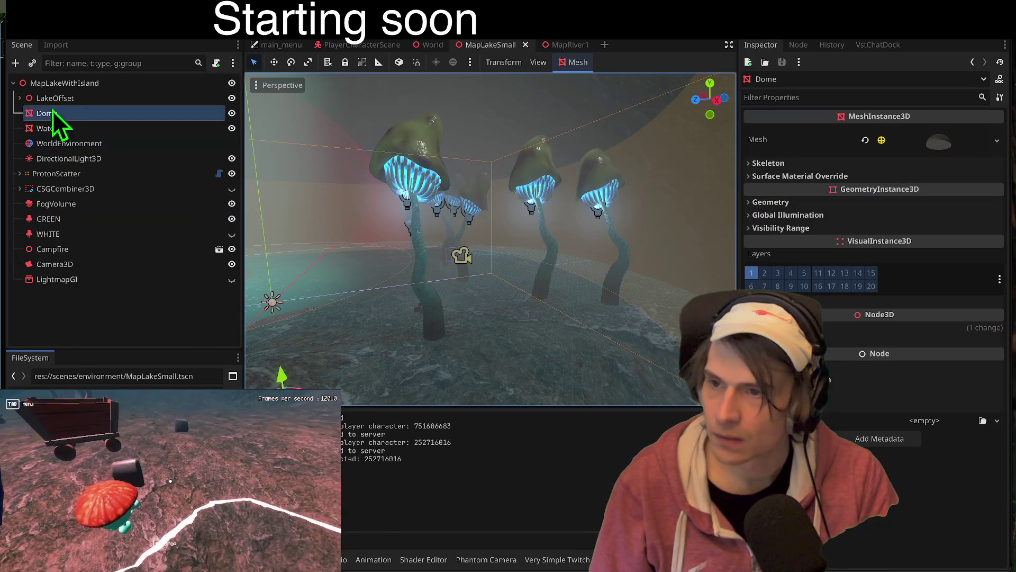
# - Inspect LakeOffset's transform, then focus the view on CSGCombiner3D and browse its settings
pyautogui.click(67, 98)
pyautogui.click(78, 85)
pyautogui.click(68, 96)
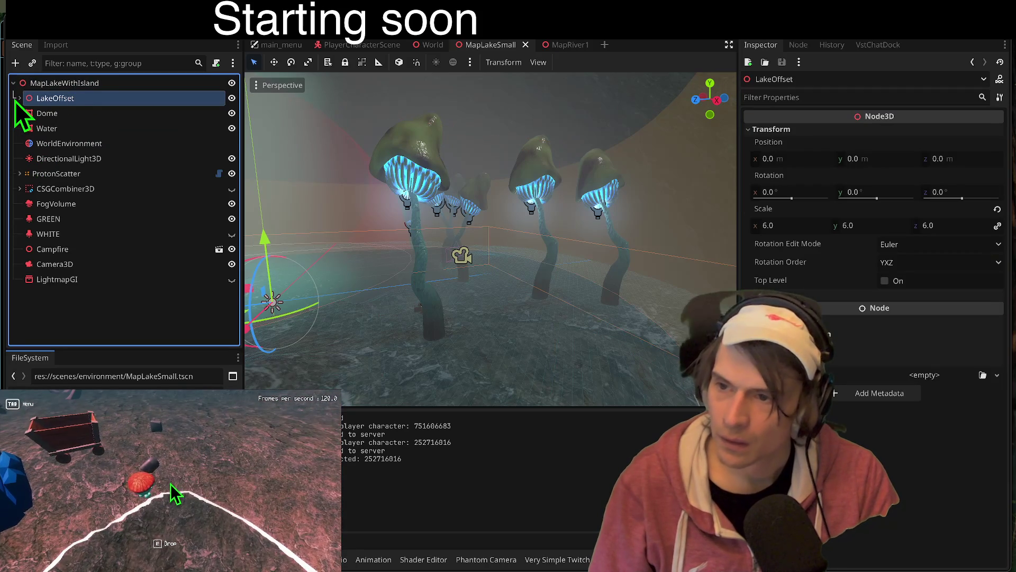
pyautogui.doubleClick(56, 194)
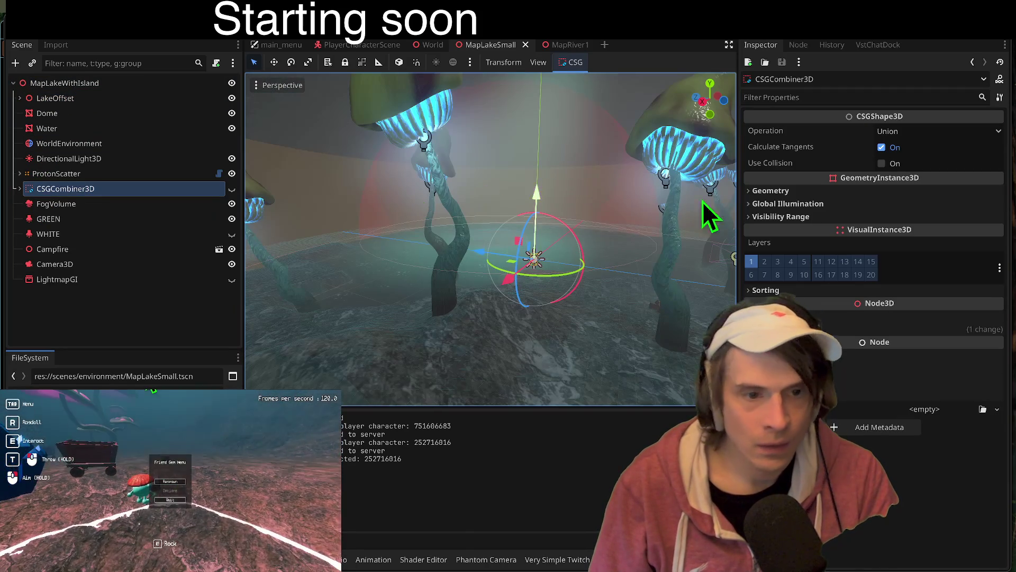
pyautogui.click(826, 192)
pyautogui.click(871, 192)
pyautogui.click(873, 204)
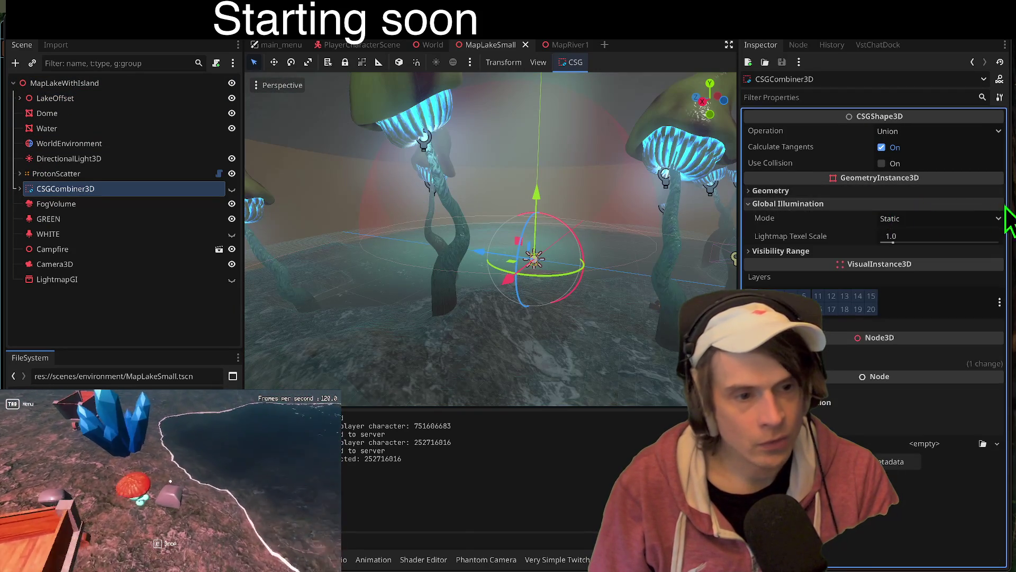
pyautogui.click(990, 204)
pyautogui.click(983, 192)
pyautogui.click(983, 192)
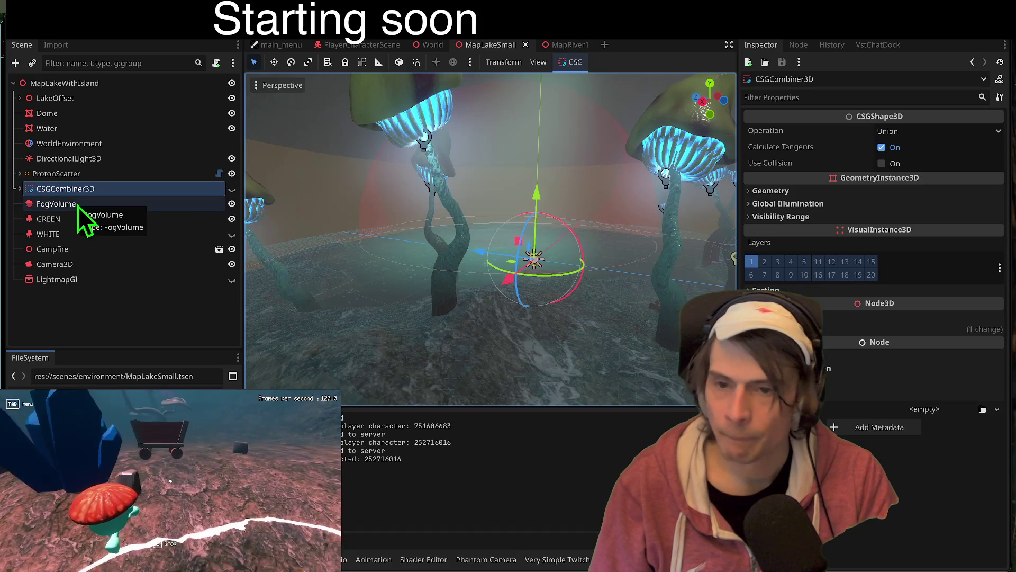
# - Expand CSGCombiner3D to show the CSGCylinder3D (0.5 m radius, 2.0 m height, 8 sides)
pyautogui.click(78, 205)
pyautogui.click(94, 187)
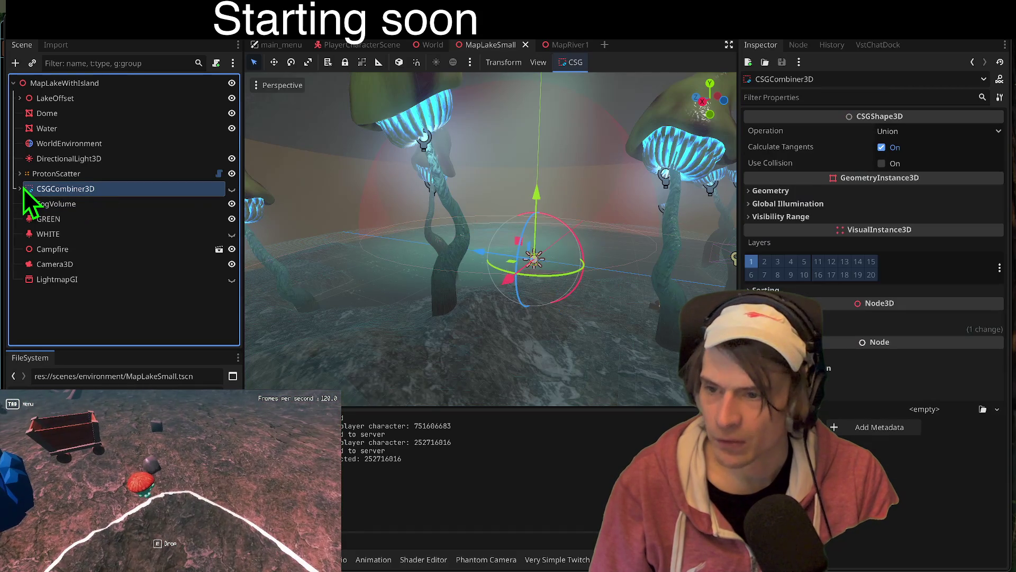
pyautogui.click(19, 189)
pyautogui.click(60, 204)
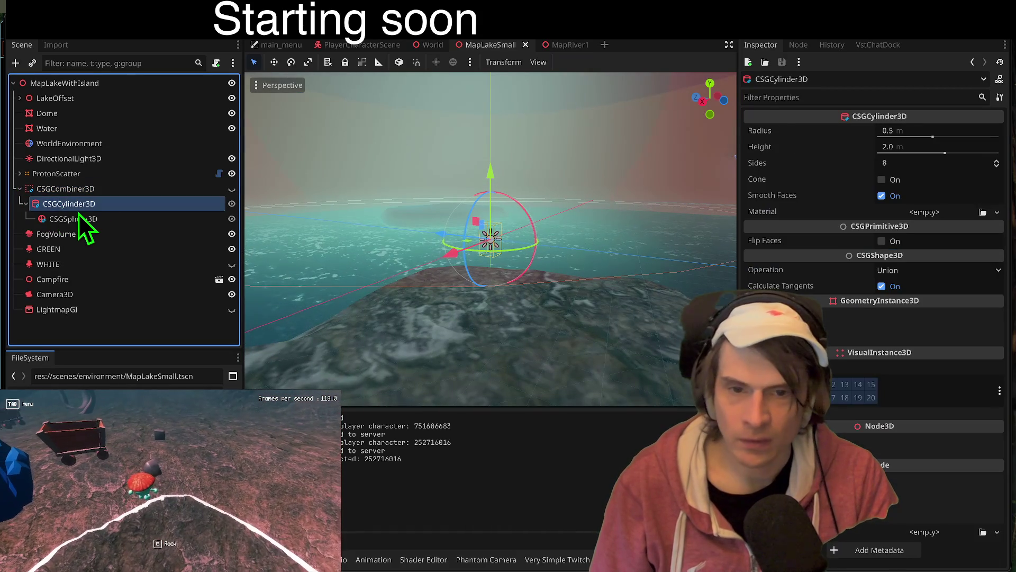
# - Review the cylinder and sphere shapes, then raise the CSGCombiner3D higher in the scene
pyautogui.press('F2')
pyautogui.click(186, 224)
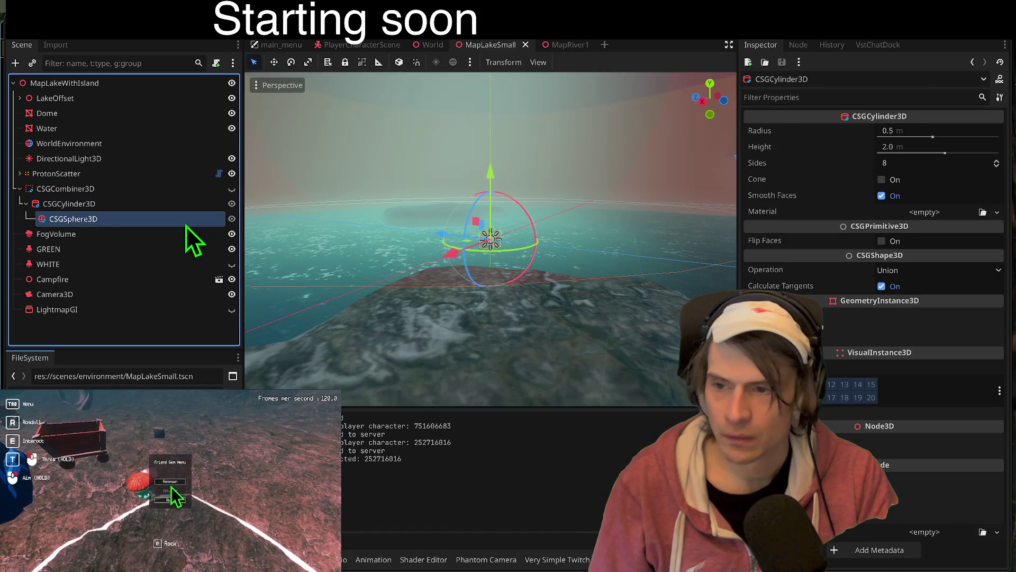
pyautogui.click(186, 207)
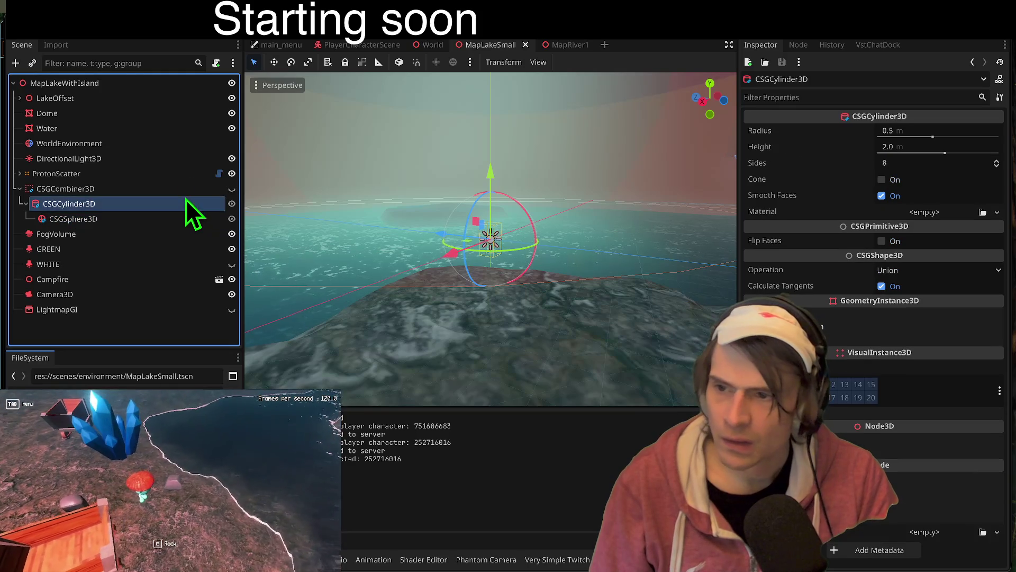
pyautogui.click(145, 192)
pyautogui.moveTo(490, 172)
pyautogui.mouseDown()
pyautogui.moveTo(501, 125)
pyautogui.moveTo(455, 151)
pyautogui.mouseUp()
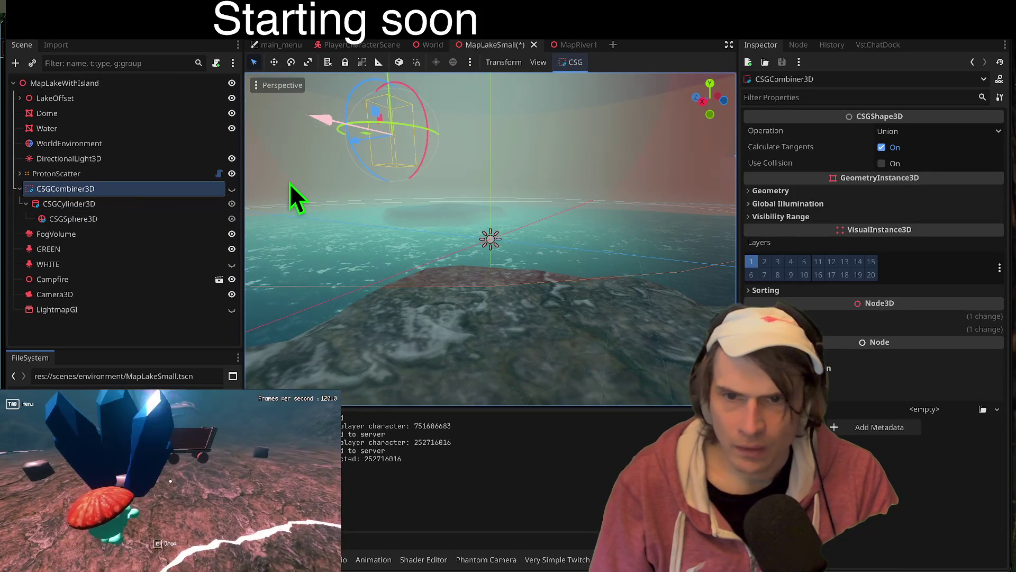
pyautogui.rightClick(288, 184)
pyautogui.rightClick(438, 175)
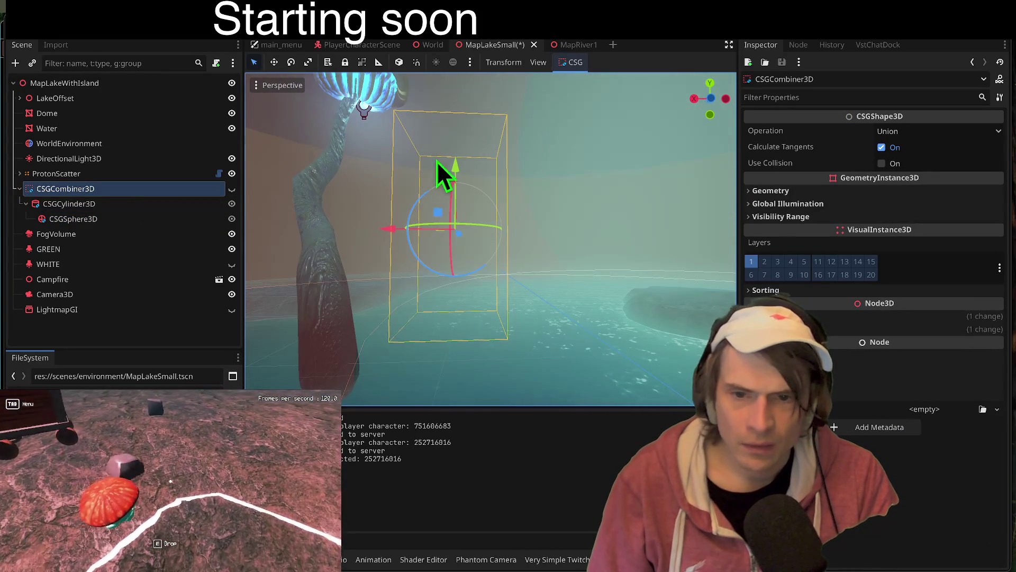
# - Briefly show the combiner box to look it over, then hide the CSGCombiner3D
pyautogui.click(232, 189)
pyautogui.rightClick(477, 238)
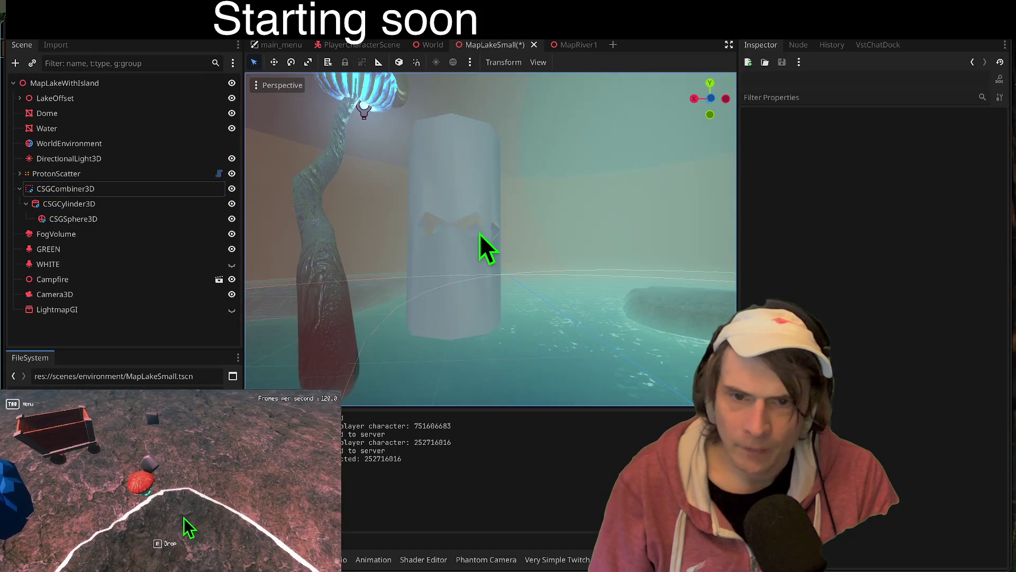
pyautogui.rightClick(491, 238)
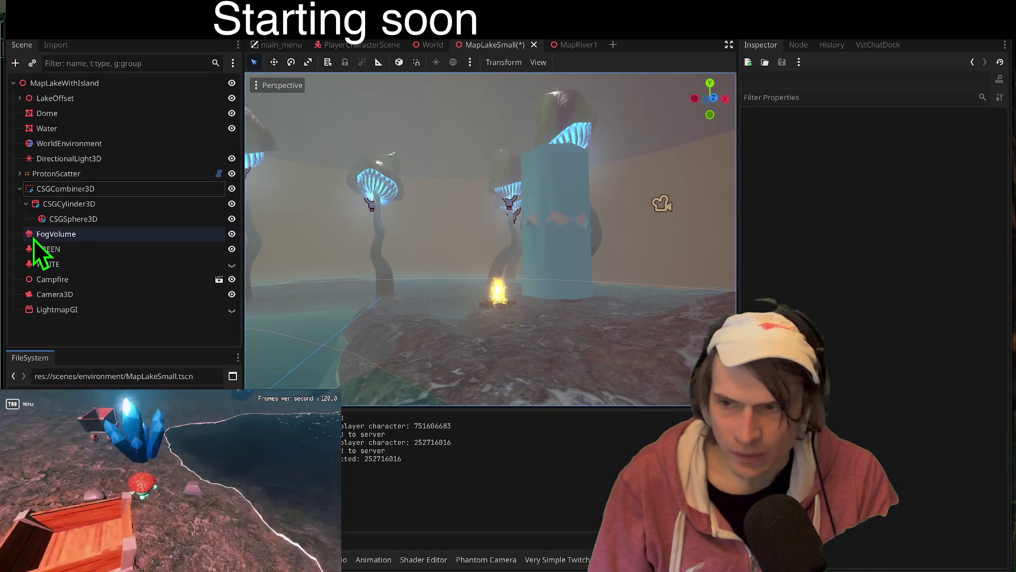
pyautogui.click(56, 190)
pyautogui.click(59, 204)
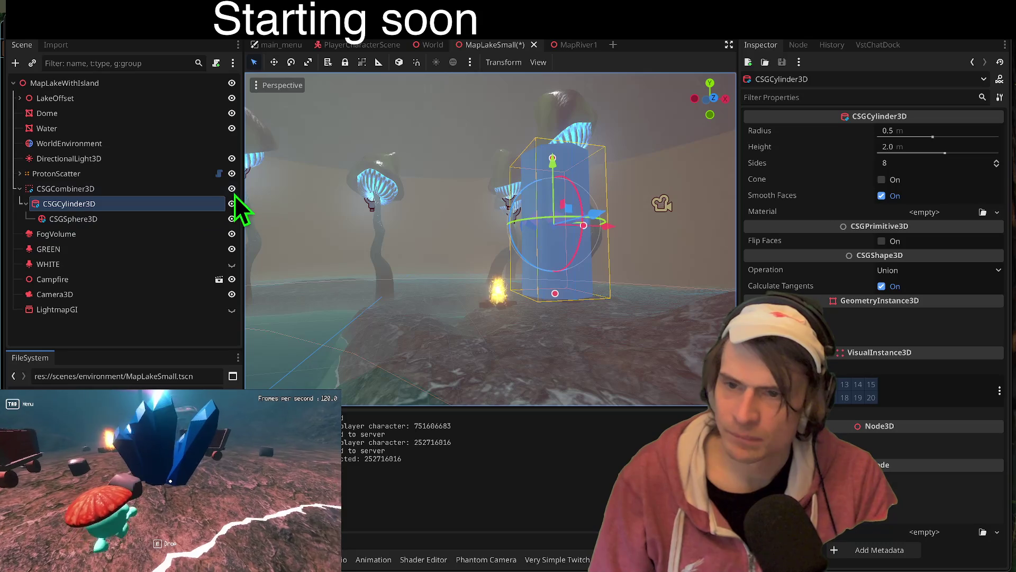
pyautogui.click(232, 188)
# - Compare the GREEN and WHITE spotlights by toggling GREEN off and on, then select DirectionalLight3D
pyautogui.click(80, 252)
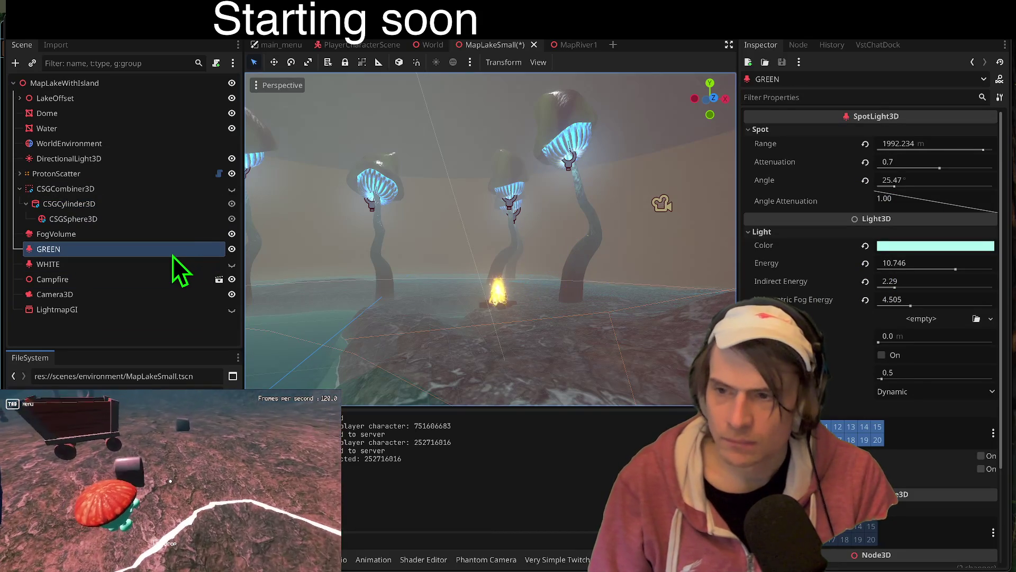
pyautogui.click(170, 263)
pyautogui.doubleClick(173, 255)
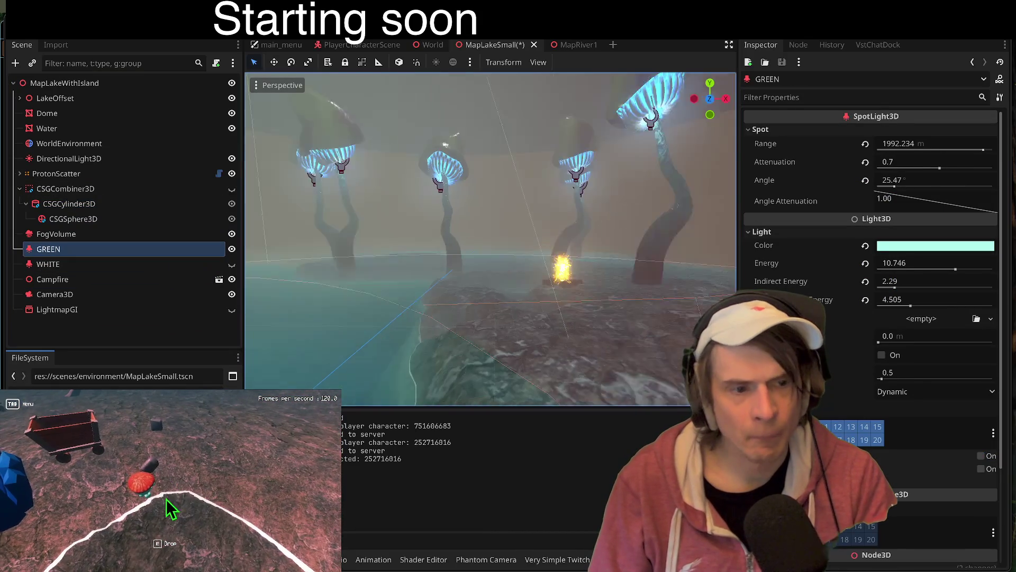
pyautogui.click(126, 234)
pyautogui.click(126, 247)
pyautogui.click(232, 248)
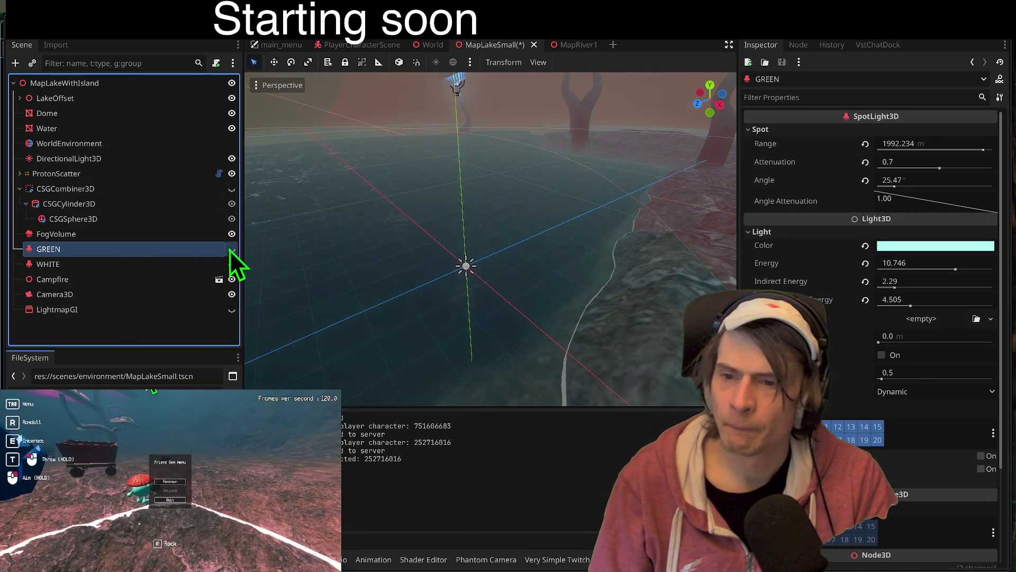
pyautogui.click(231, 250)
pyautogui.click(154, 264)
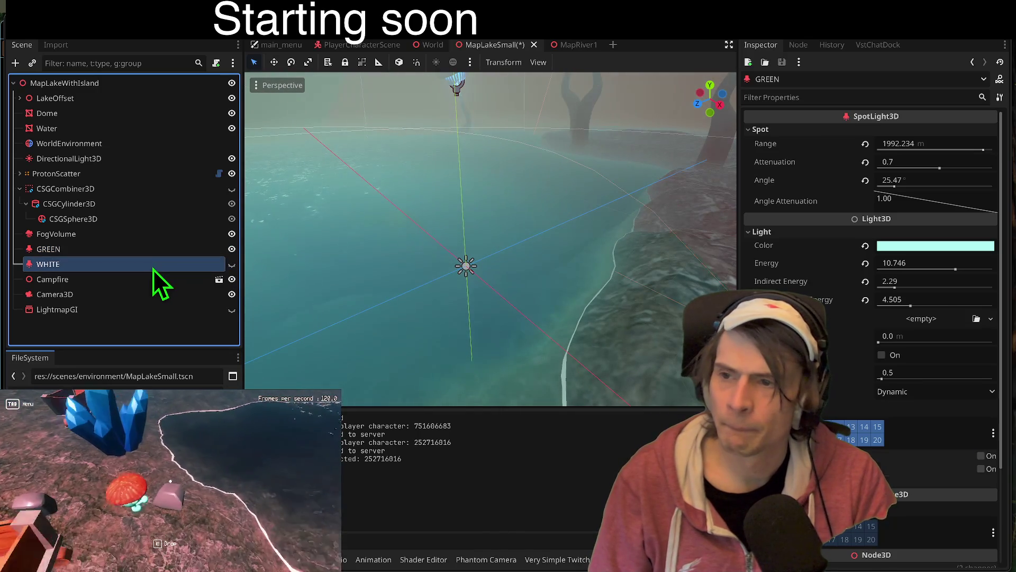
pyautogui.click(137, 159)
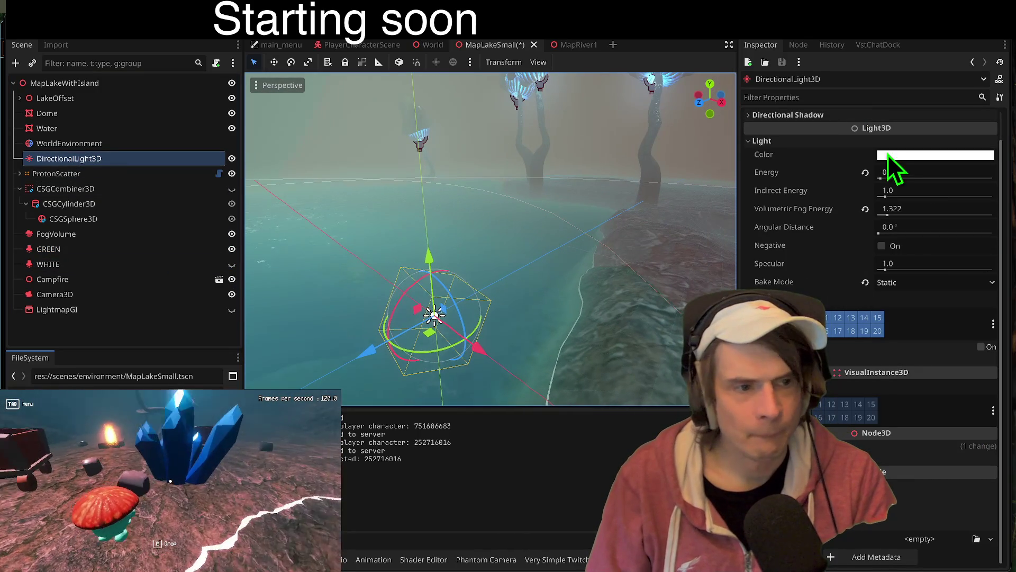
# - Raise the directional light's energy to 0.83 and save the scene
pyautogui.moveTo(881, 178); pyautogui.dragTo(885, 180)
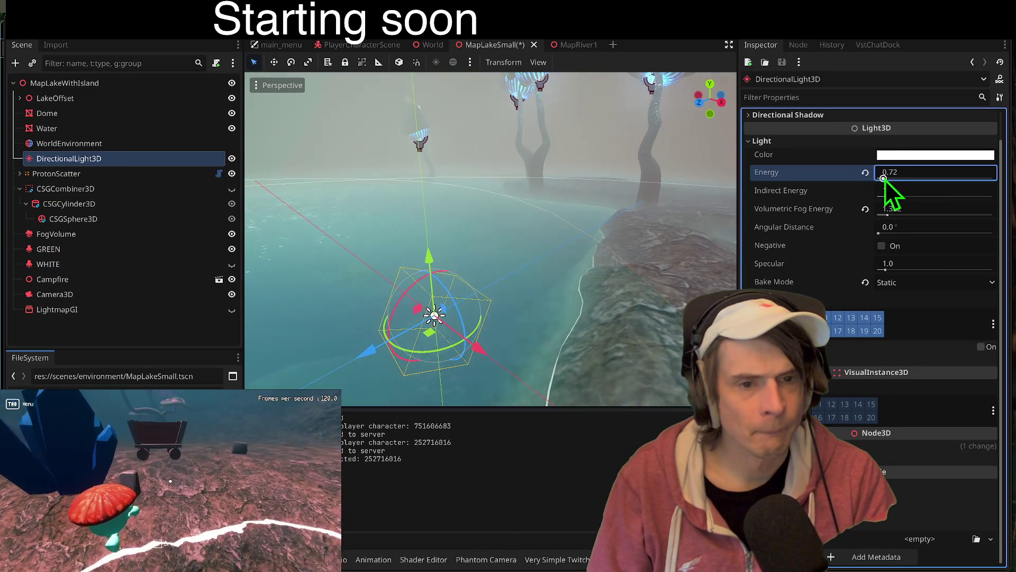
pyautogui.hotkey('ctrl', 's')
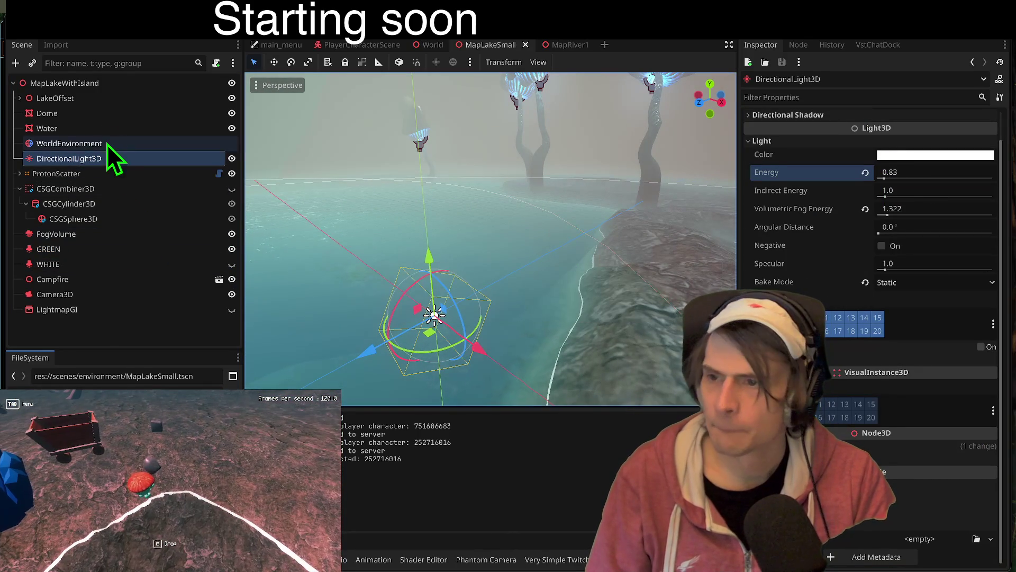
pyautogui.click(95, 174)
pyautogui.click(98, 144)
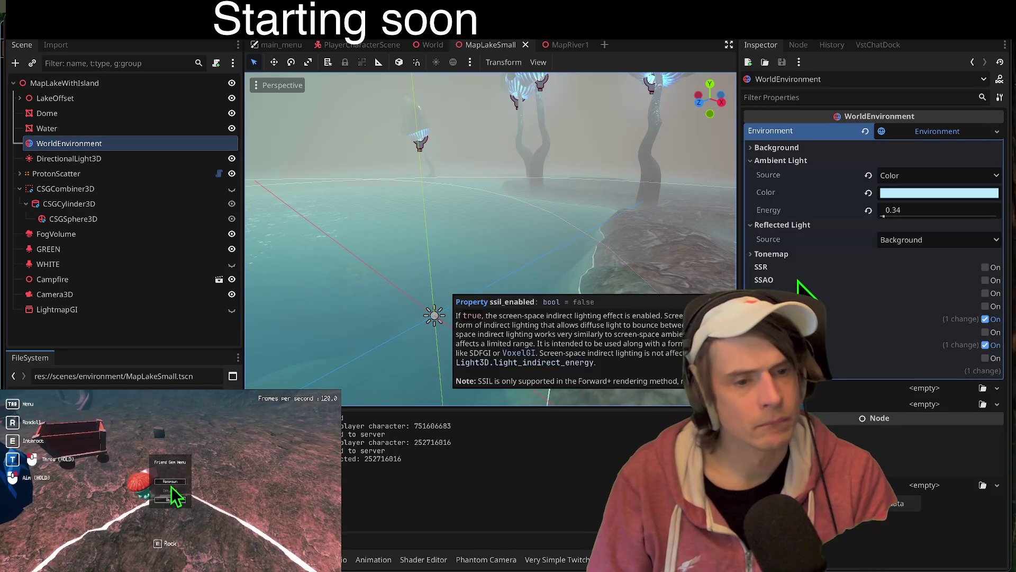
# - Enable SSAO on the WorldEnvironment and save the MapLakeSmall scene
pyautogui.moveTo(797, 270)
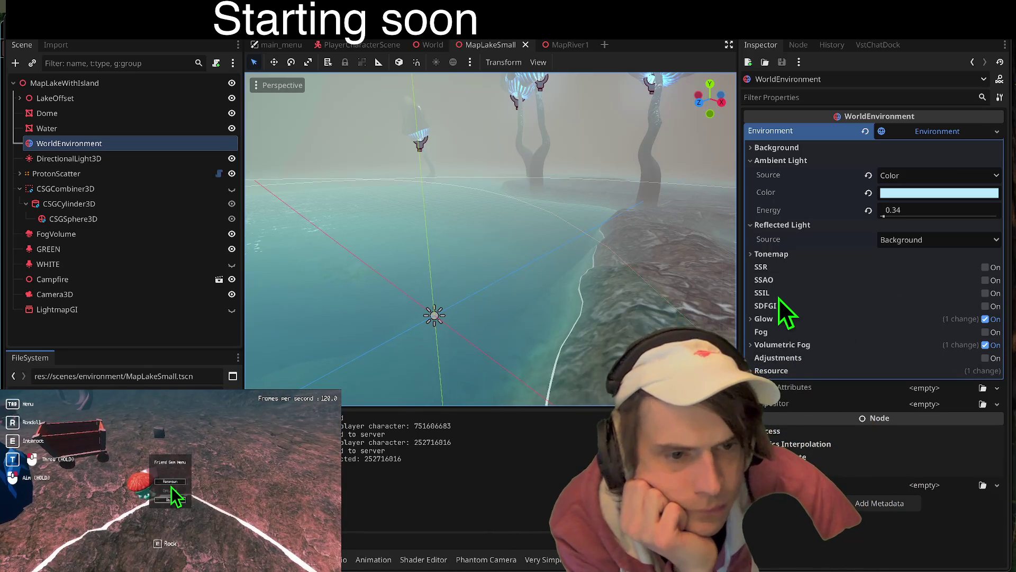
pyautogui.moveTo(779, 297)
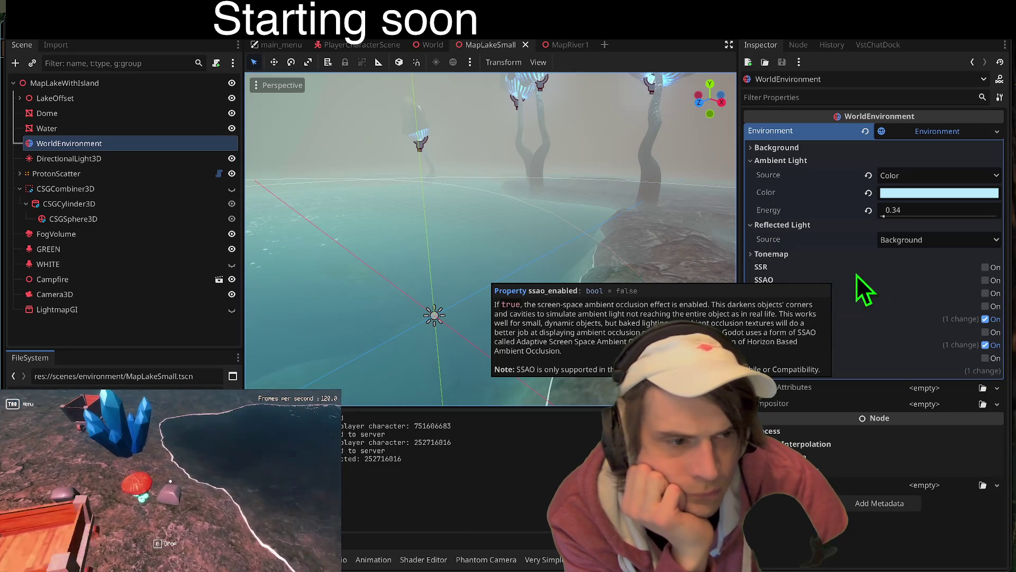
pyautogui.click(985, 281)
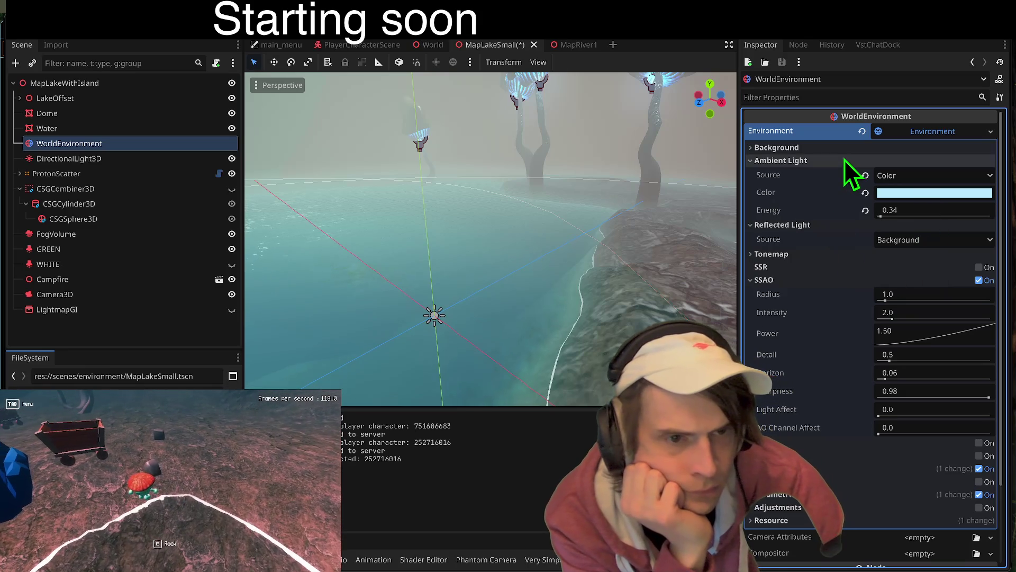
pyautogui.scroll(-2, 828, 431)
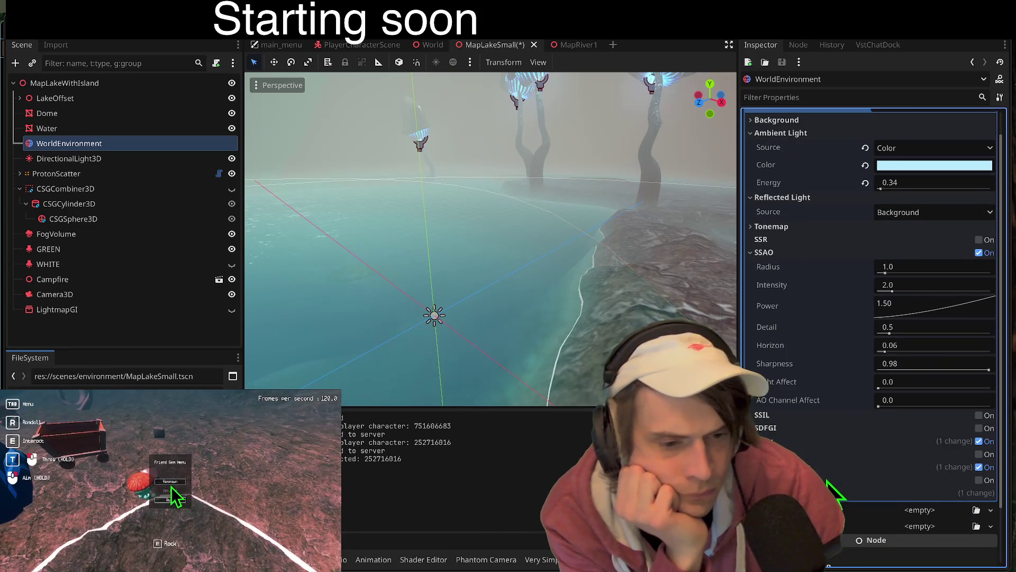
pyautogui.scroll(-4, 842, 468)
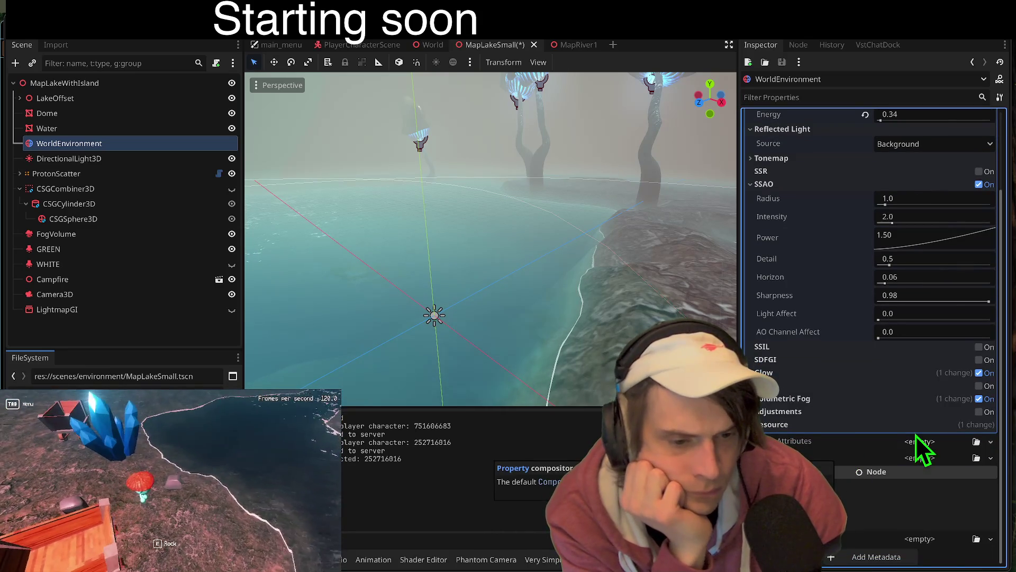
pyautogui.scroll(6, 925, 483)
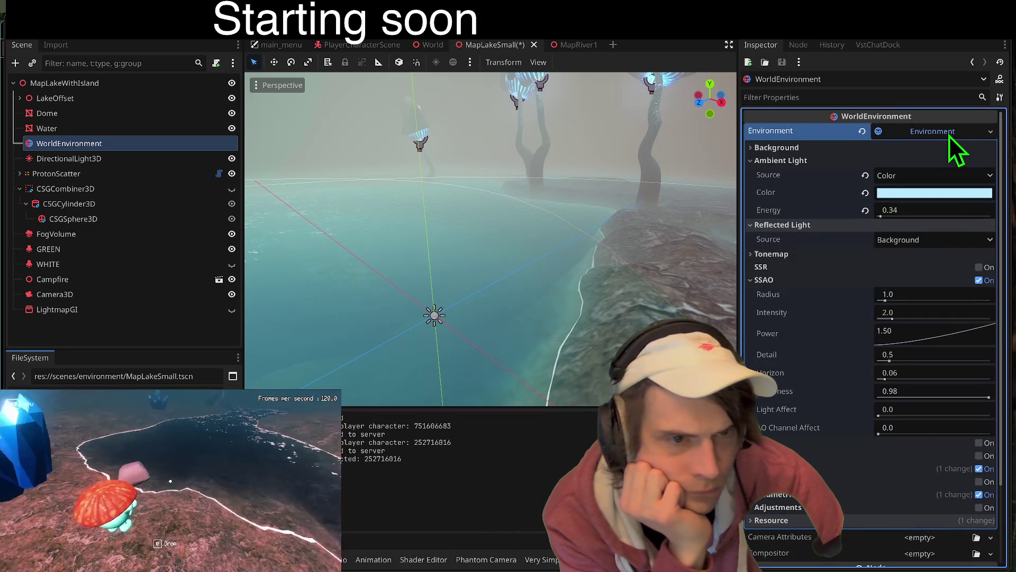
pyautogui.click(940, 147)
pyautogui.click(940, 148)
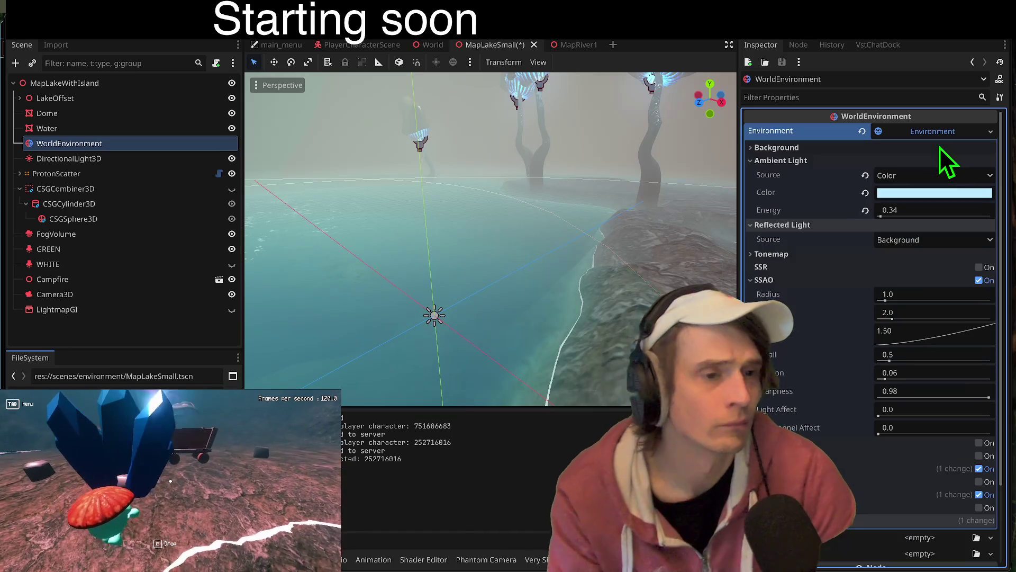
pyautogui.hotkey('ctrl', 's')
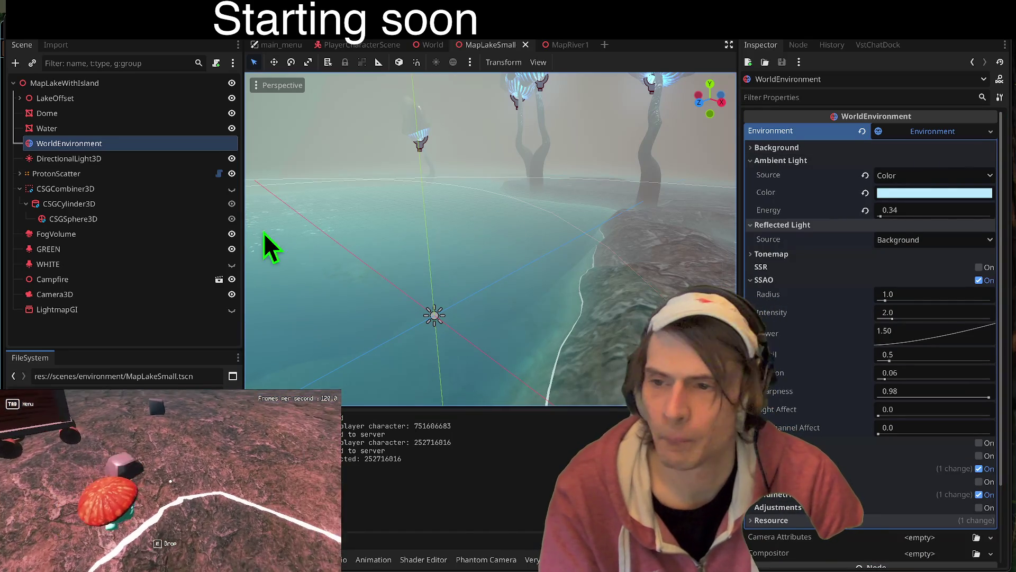
# - Set the directional light's Energy to 0.5, Indirect Energy 1.5 and Volumetric Fog Energy 1.4
pyautogui.click(85, 159)
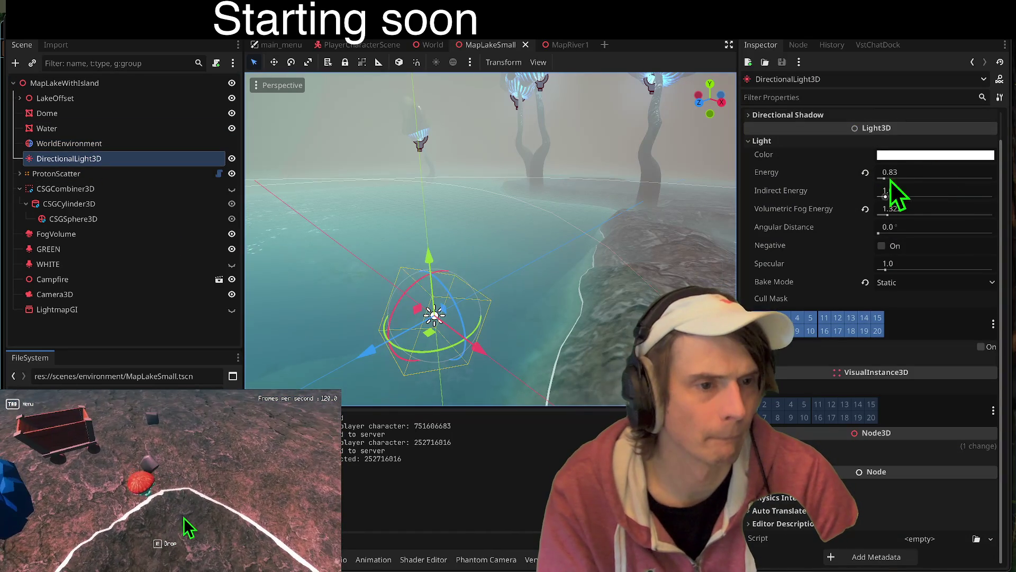
pyautogui.click(909, 173)
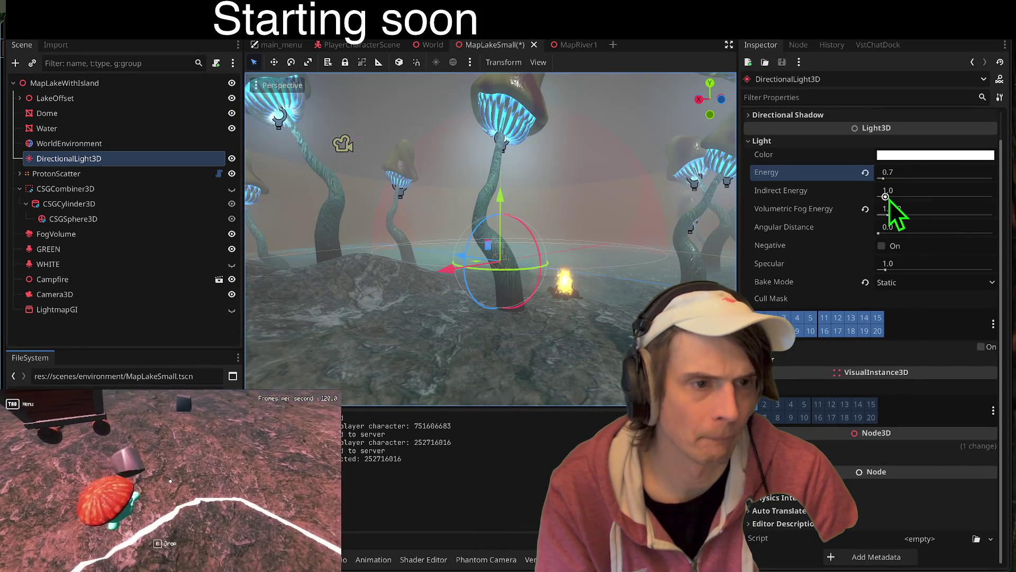
pyautogui.click(973, 190)
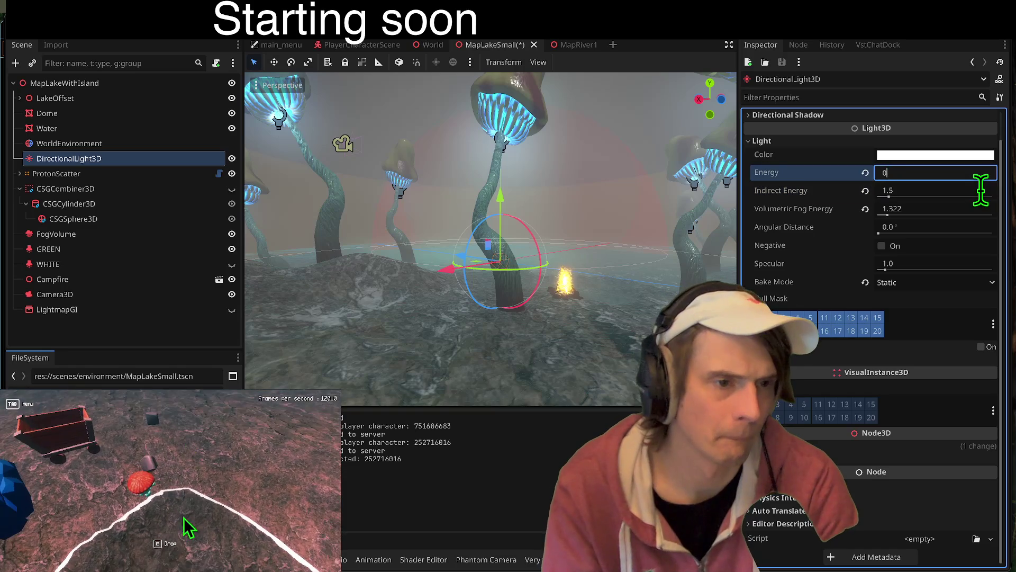
pyautogui.write('0.5')
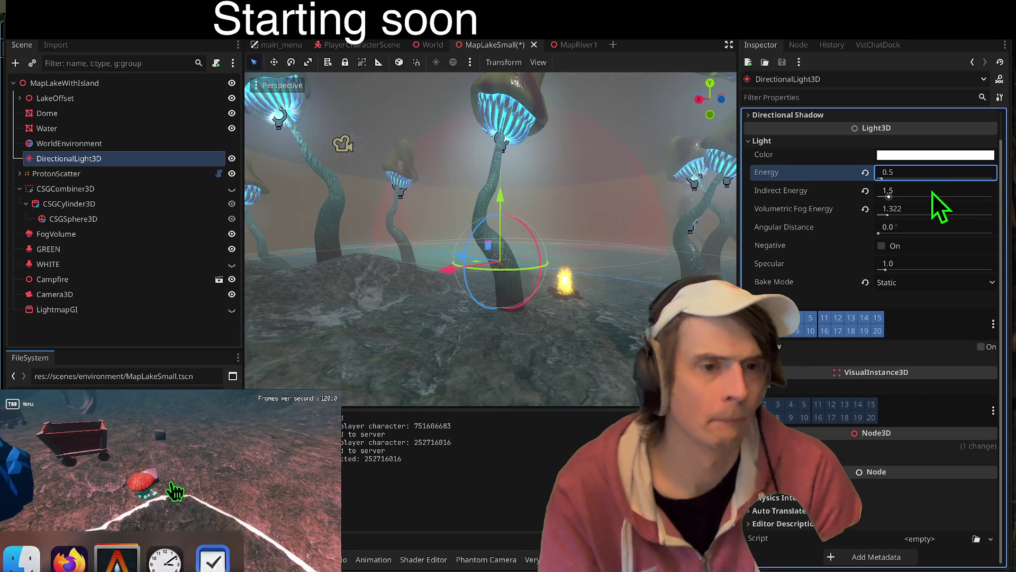
pyautogui.click(891, 211)
pyautogui.write('1.4')
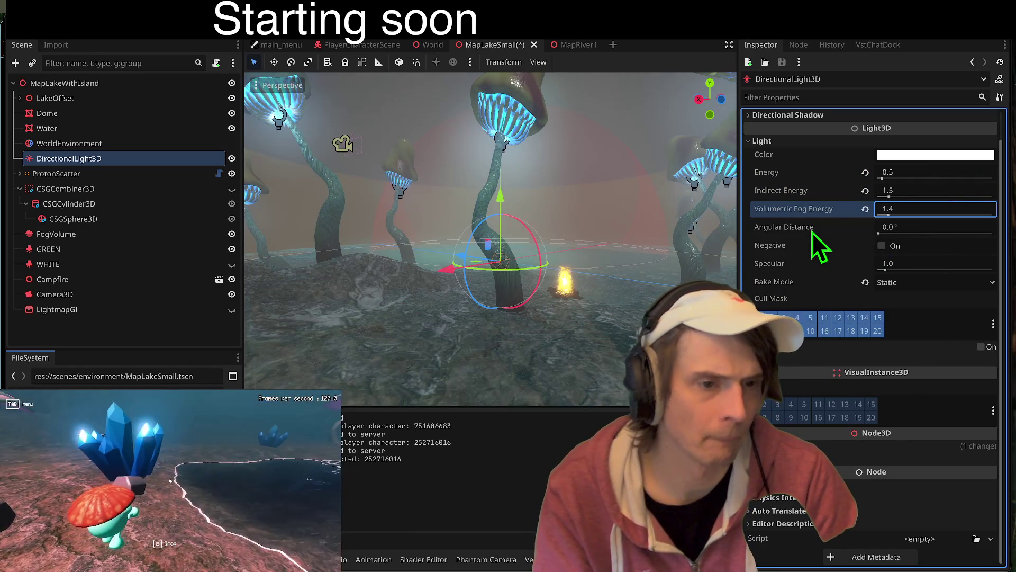
pyautogui.moveTo(812, 232)
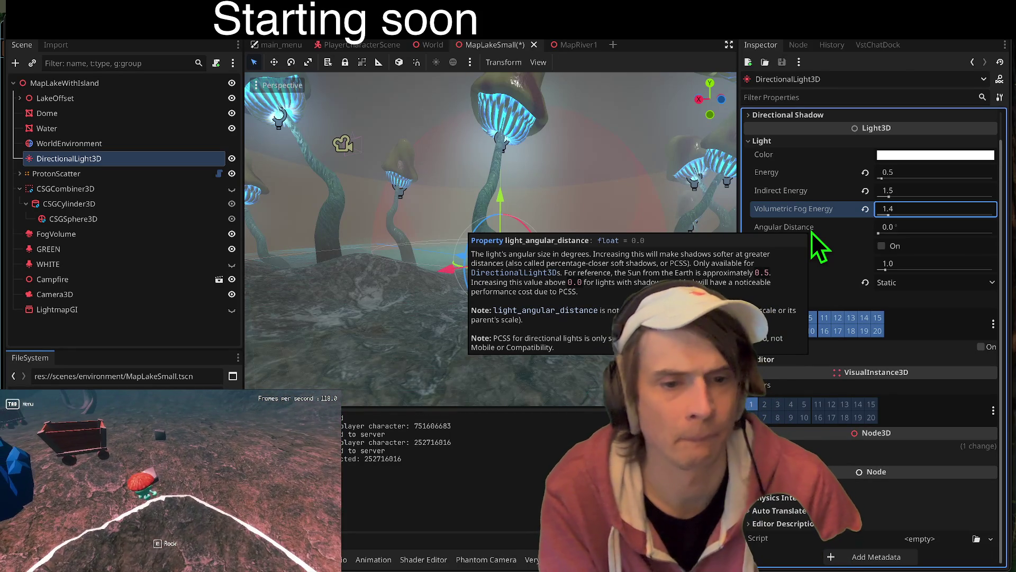
# - Set Angular Distance to 0.5° and save the scene
pyautogui.click(909, 228)
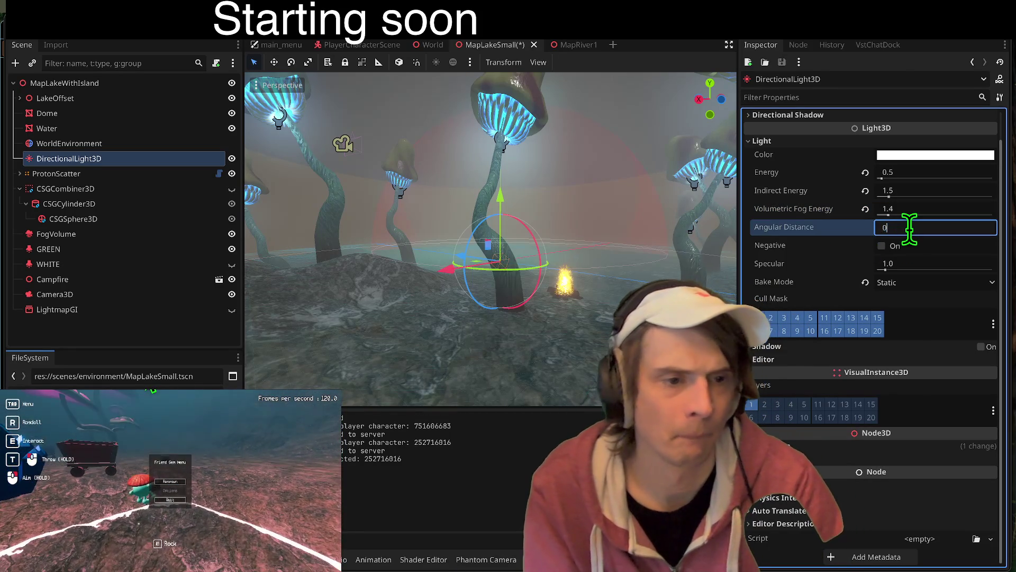
pyautogui.write('0.5')
pyautogui.press('Return')
pyautogui.hotkey('ctrl', 's')
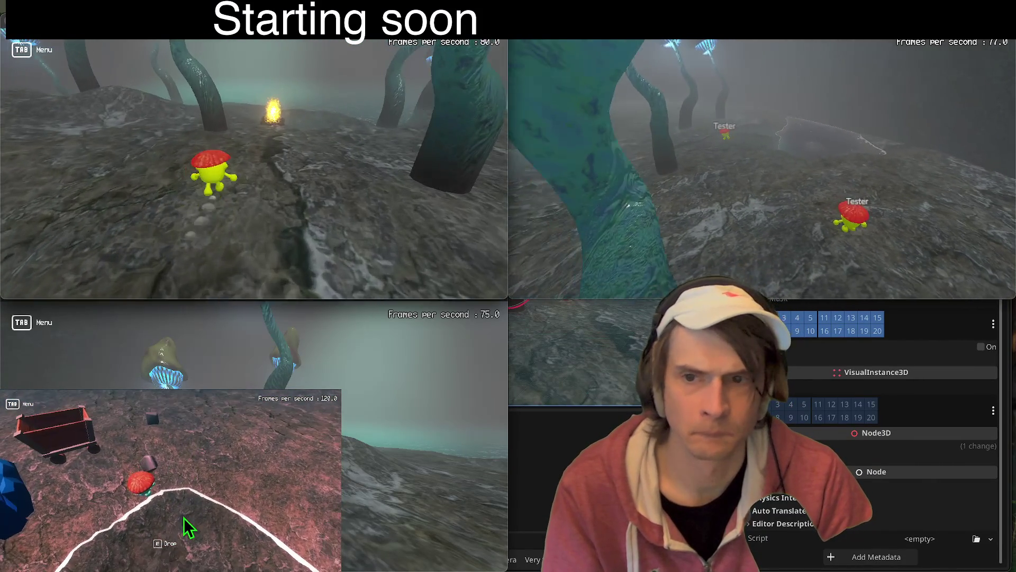
pyautogui.press('super+Tab')
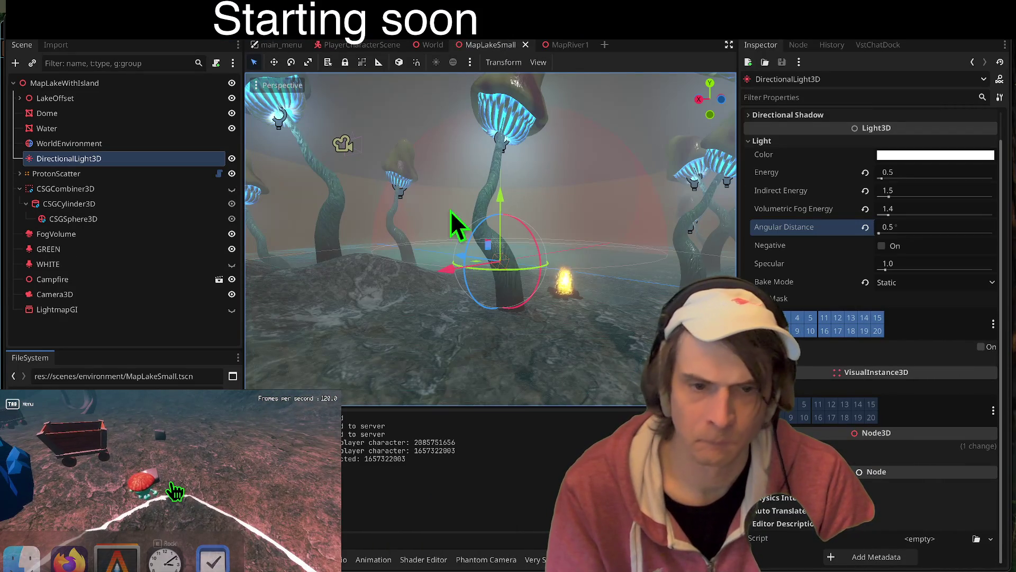
pyautogui.click(119, 334)
# - Add an OmniLight3D node and rename it Fire
pyautogui.hotkey('ctrl', 'a')
pyautogui.write('omni')
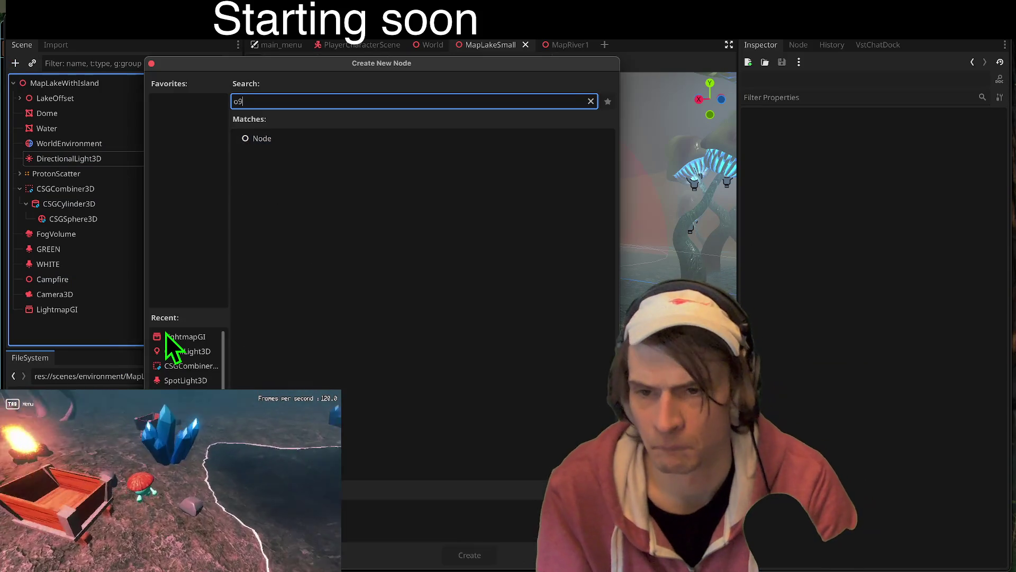
pyautogui.press('Return')
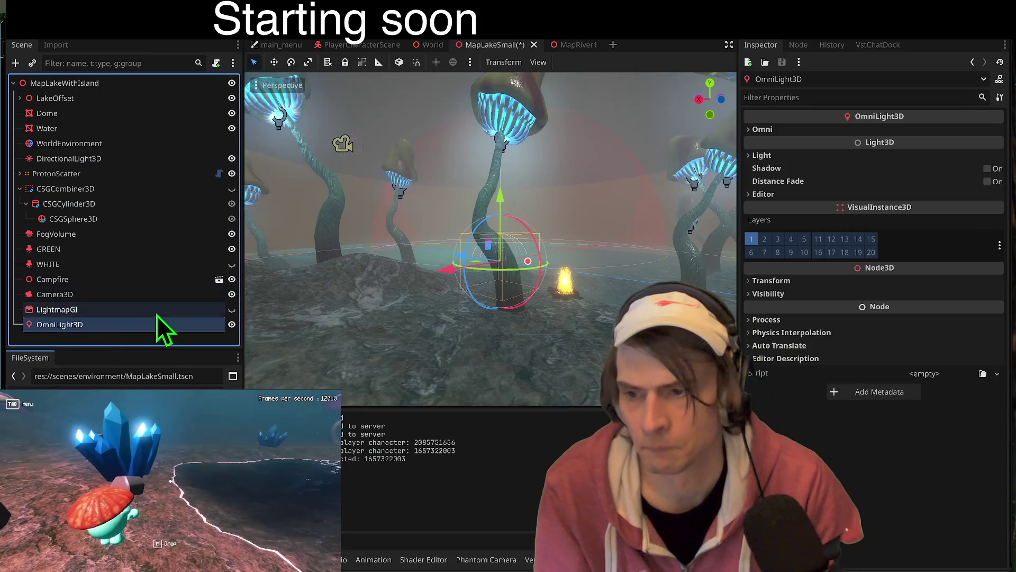
pyautogui.doubleClick(119, 325)
pyautogui.write('Fire')
pyautogui.press('Return')
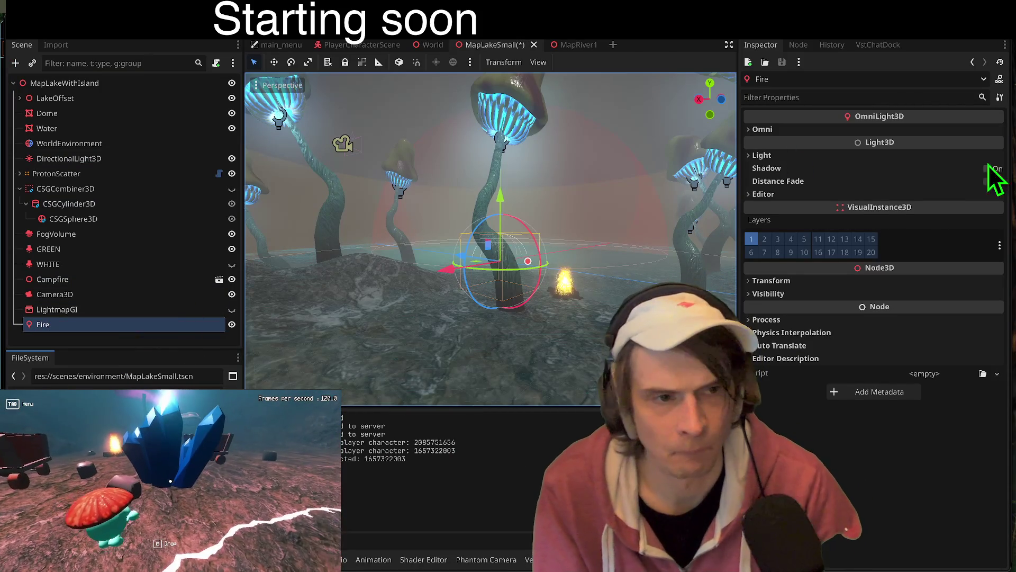
# - Increase the Fire light's range to 9.413 and move it toward the campfire
pyautogui.click(854, 128)
pyautogui.moveTo(905, 149); pyautogui.dragTo(912, 151)
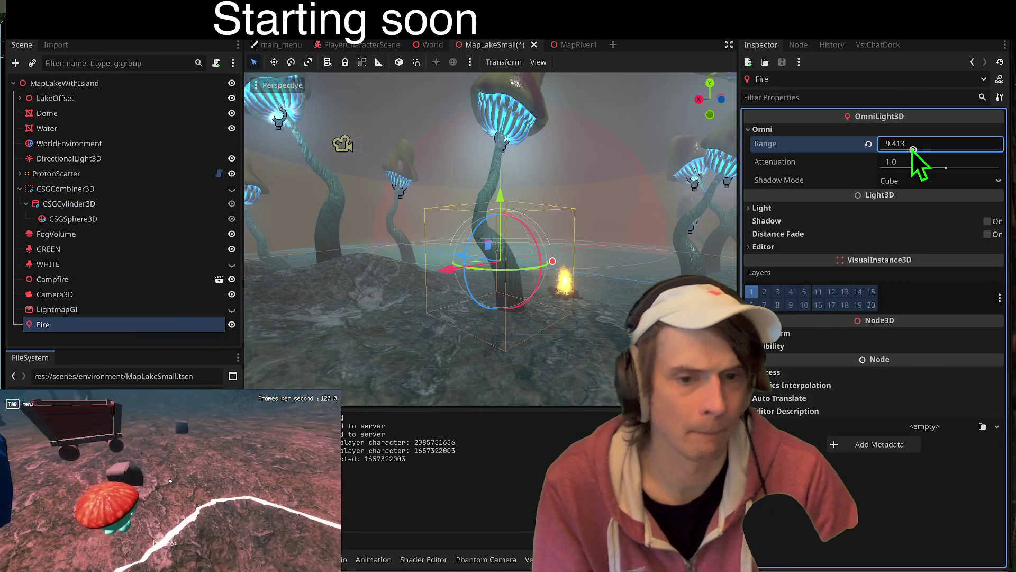
pyautogui.moveTo(320, 281)
pyautogui.mouseDown()
pyautogui.moveTo(343, 269)
pyautogui.moveTo(523, 290)
pyautogui.mouseUp()
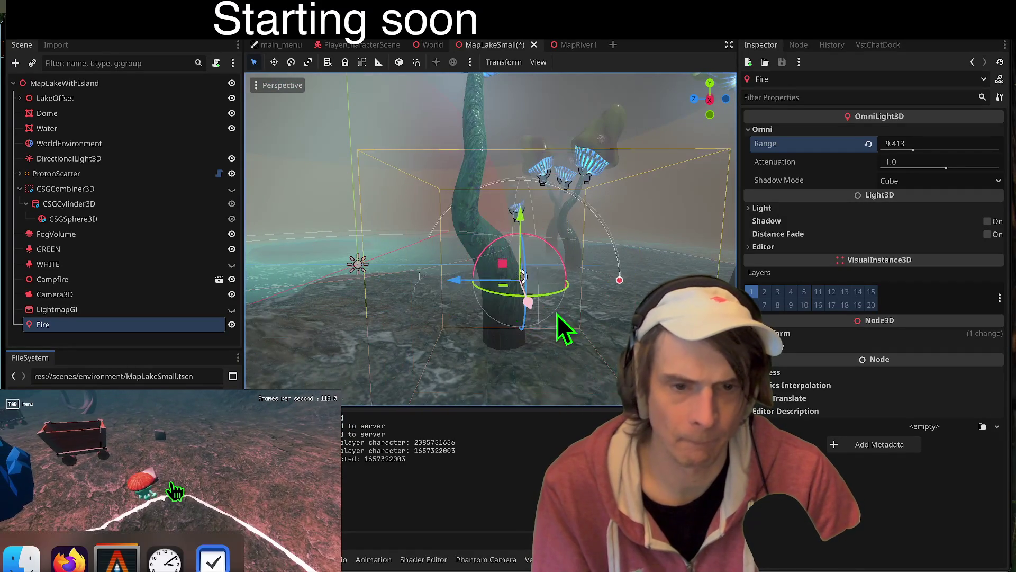
pyautogui.press('w')
pyautogui.click(171, 485)
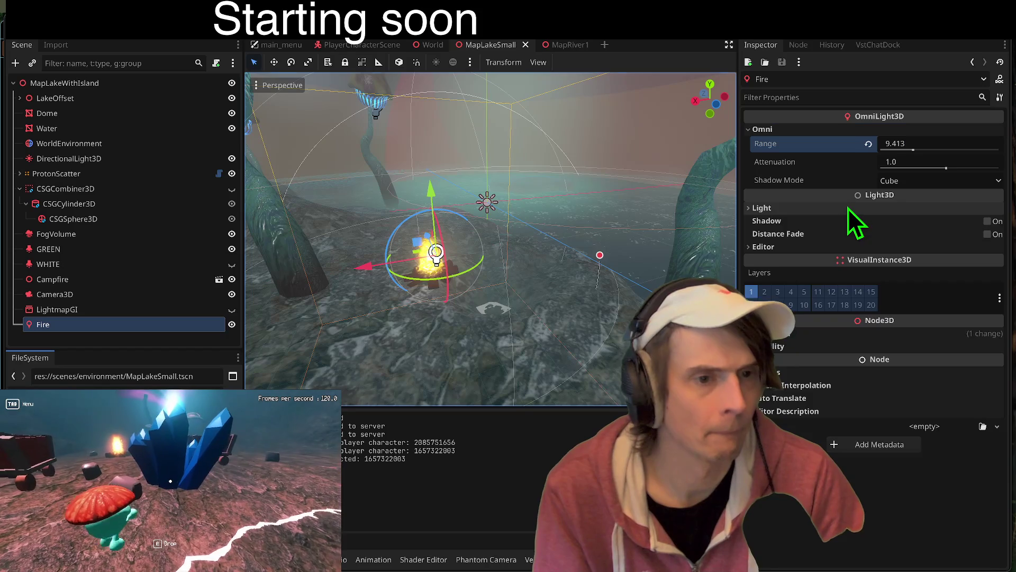
# - Tint the Fire light's colour pale yellow (ffeb69)
pyautogui.click(848, 208)
pyautogui.click(922, 221)
pyautogui.moveTo(897, 432); pyautogui.dragTo(947, 434)
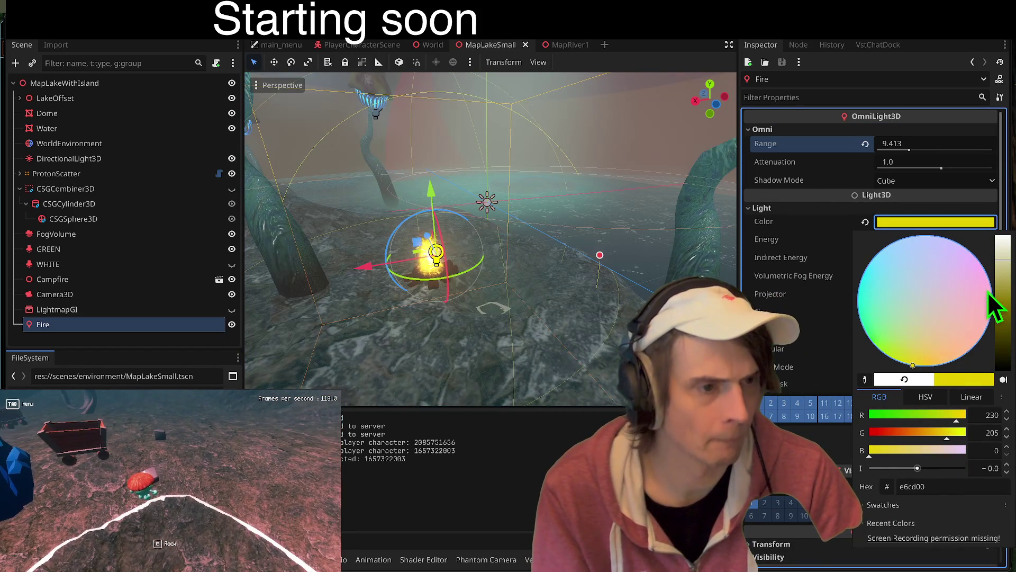
pyautogui.moveTo(1003, 302); pyautogui.dragTo(1003, 244)
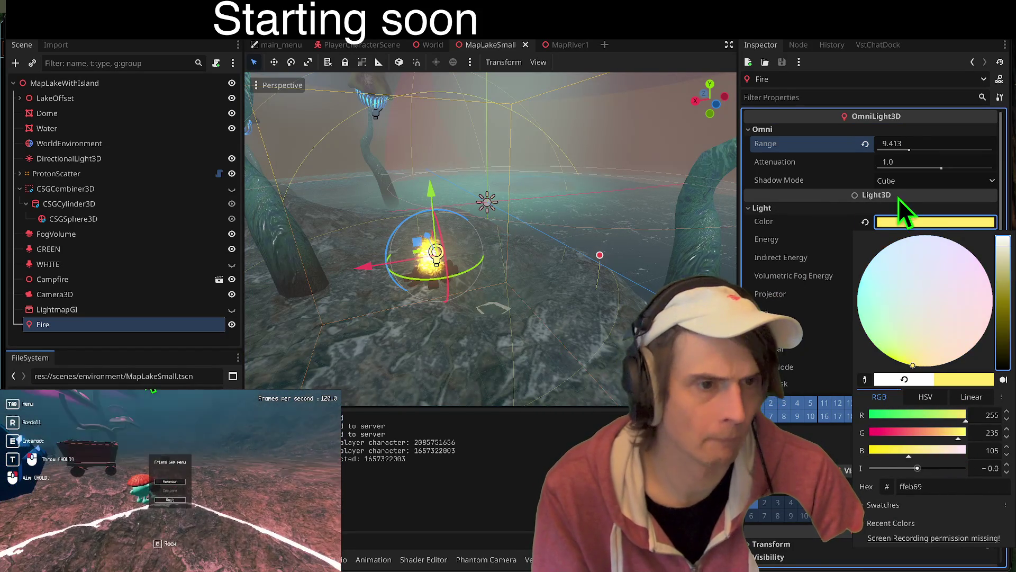
pyautogui.click(895, 192)
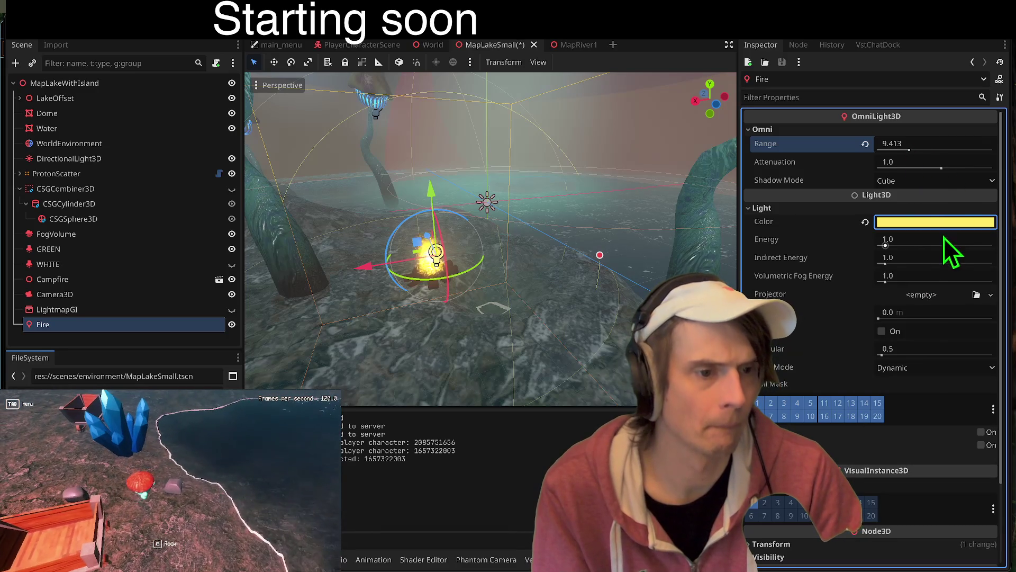
# - Enable shadows, widen range to 17.692, centre it in the campfire, and set energy 1.368
pyautogui.click(981, 433)
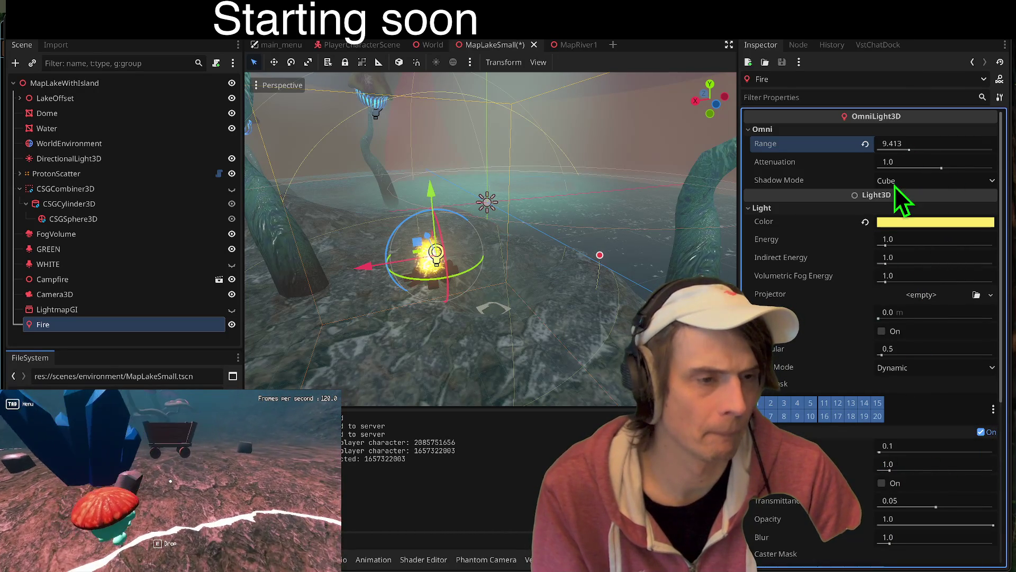
pyautogui.moveTo(910, 150); pyautogui.dragTo(920, 151)
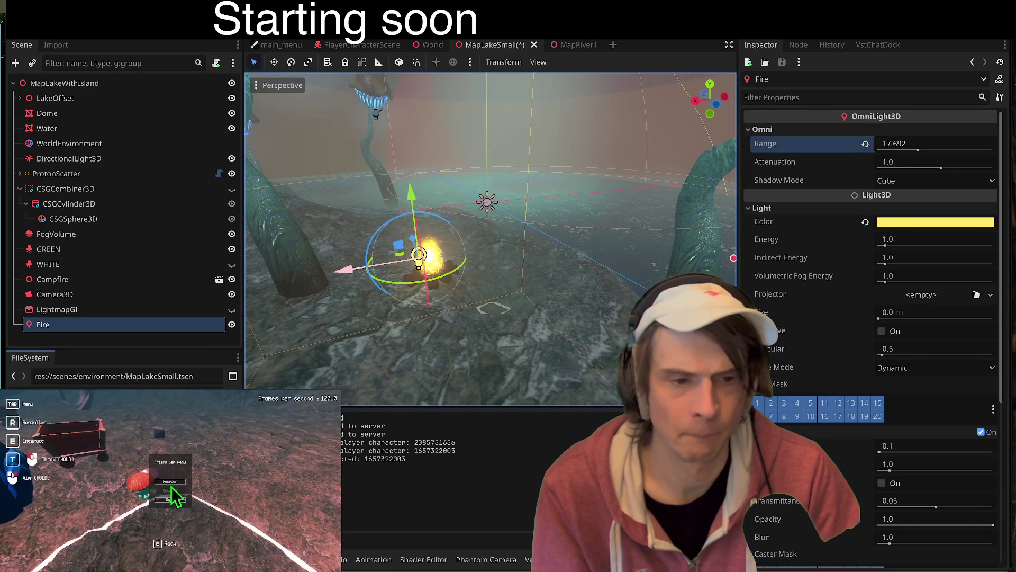
pyautogui.press('f')
pyautogui.moveTo(523, 220); pyautogui.dragTo(455, 229)
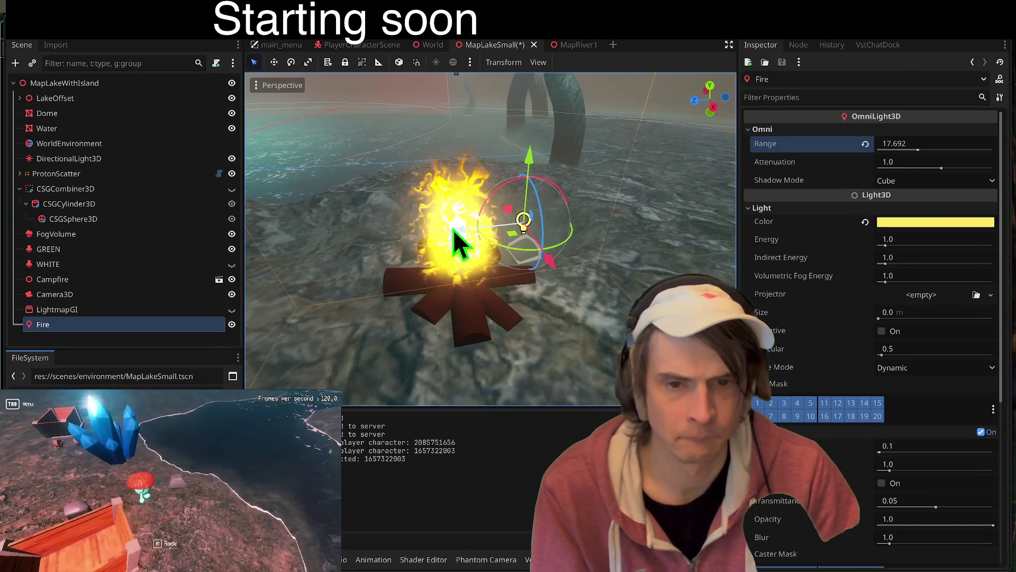
pyautogui.moveTo(886, 245); pyautogui.dragTo(894, 246)
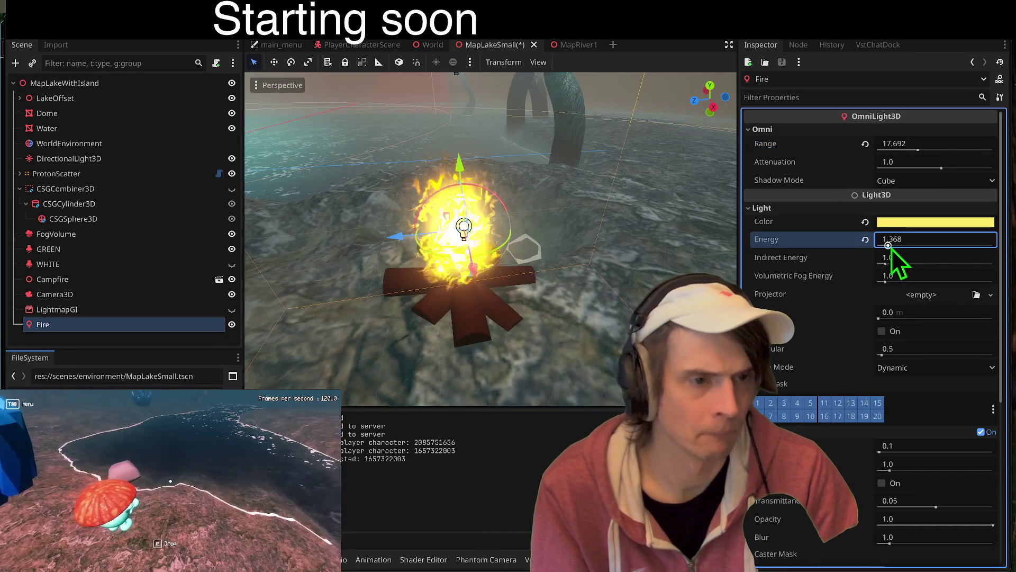
pyautogui.click(538, 62)
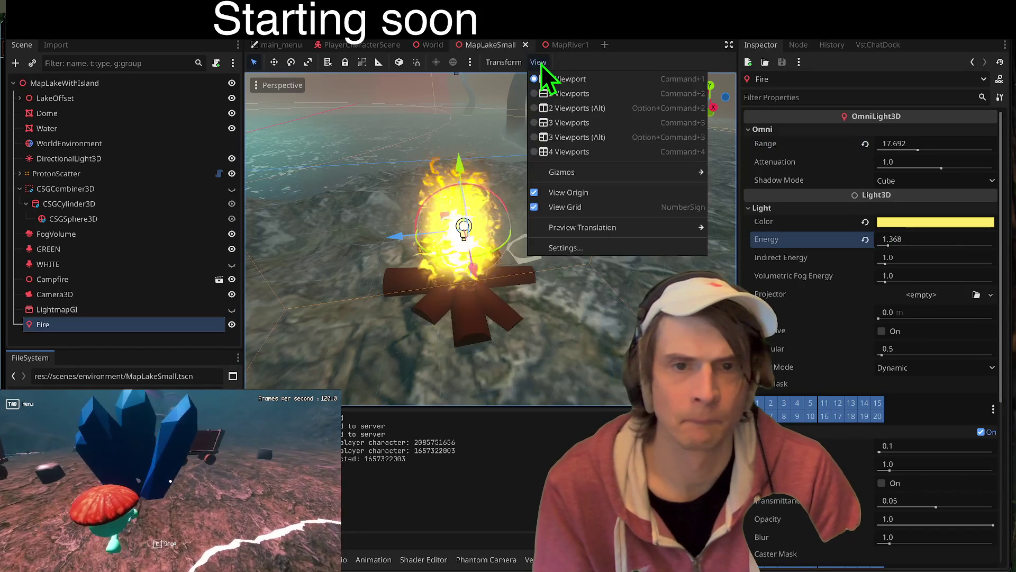
# - Keep LightmapGI at Medium quality, turn on Supersampling, and bake the lightmaps
pyautogui.click(59, 312)
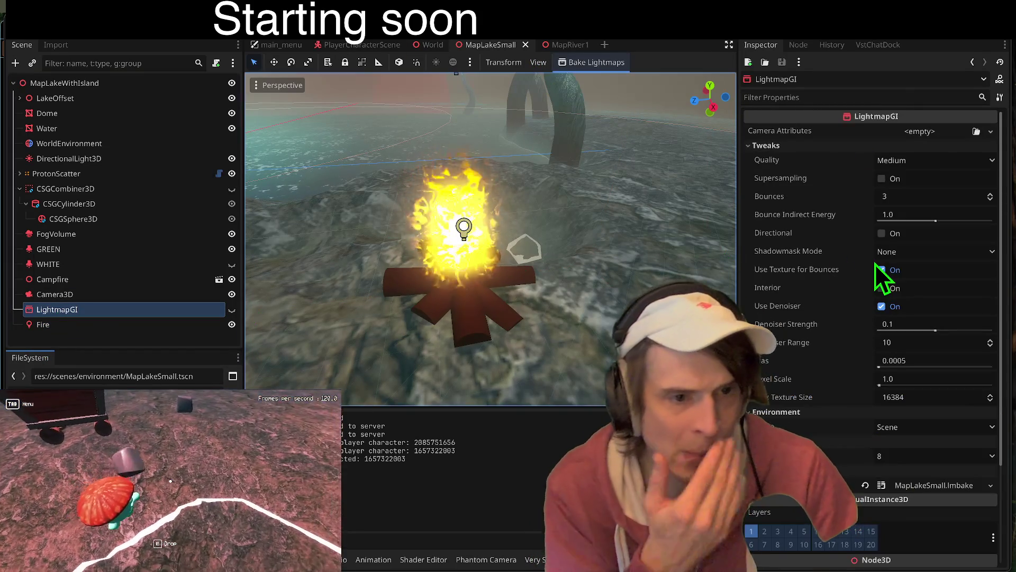
pyautogui.click(949, 160)
pyautogui.click(948, 161)
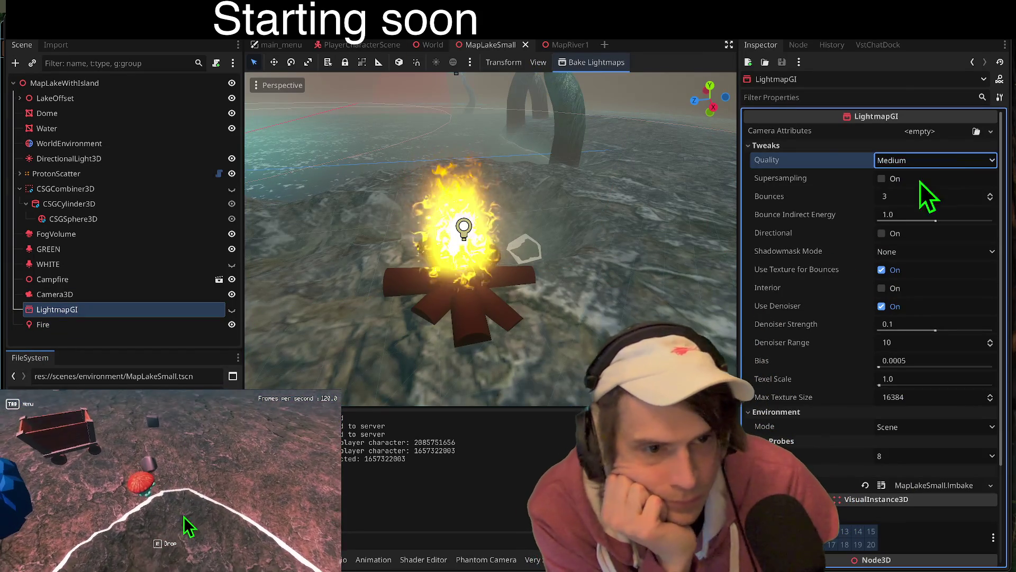
pyautogui.moveTo(768, 179)
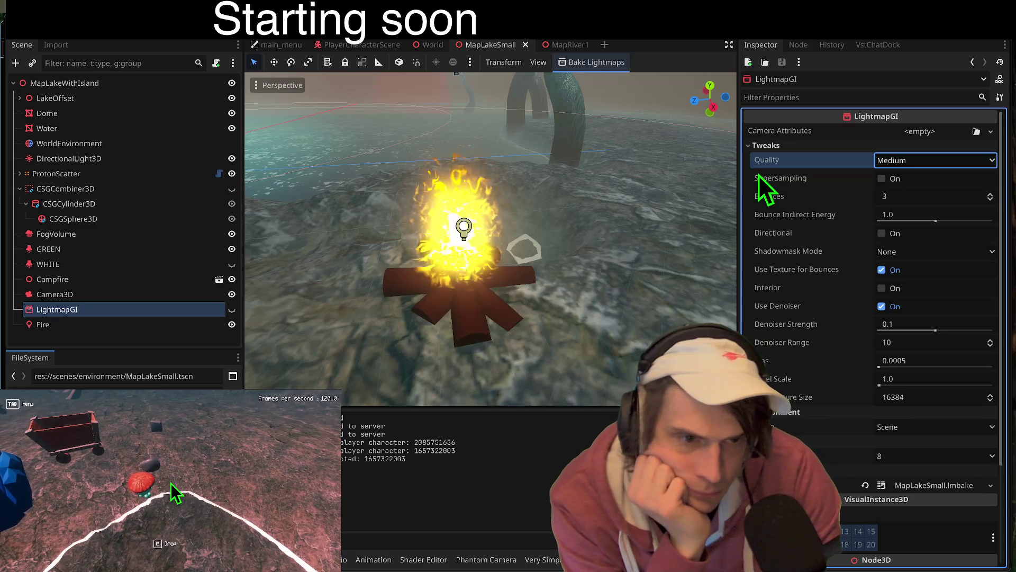
pyautogui.click(933, 178)
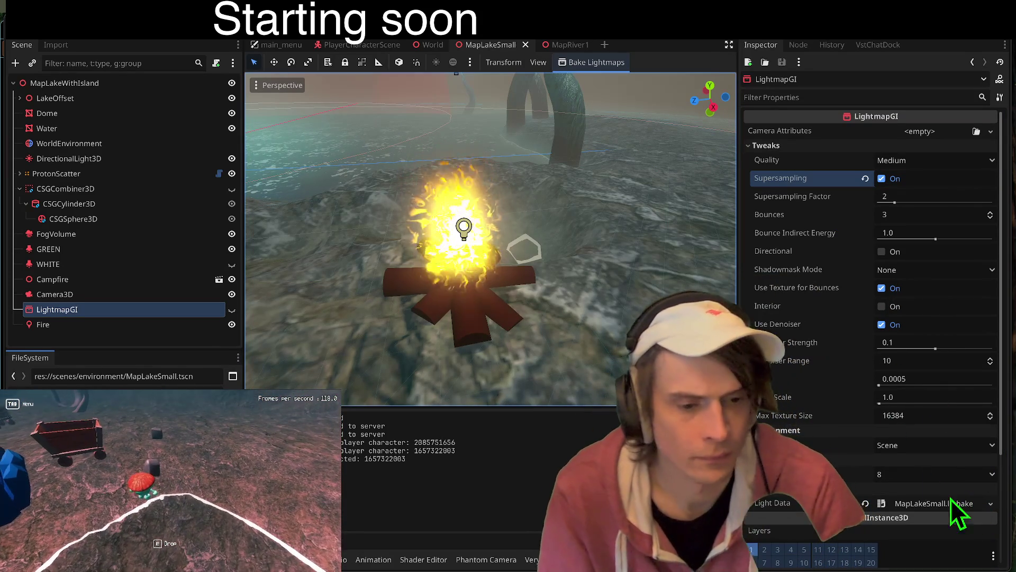
pyautogui.click(604, 62)
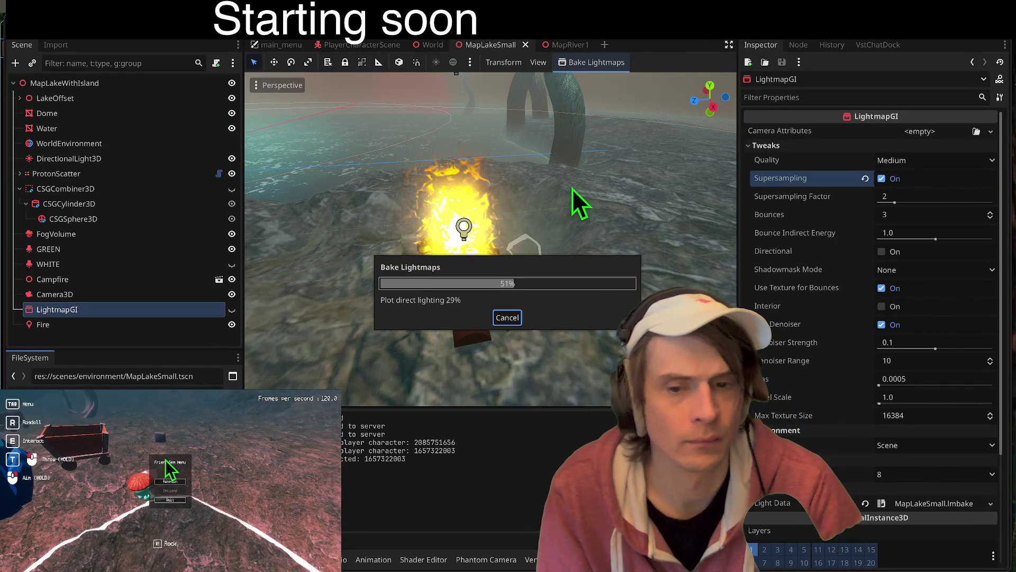
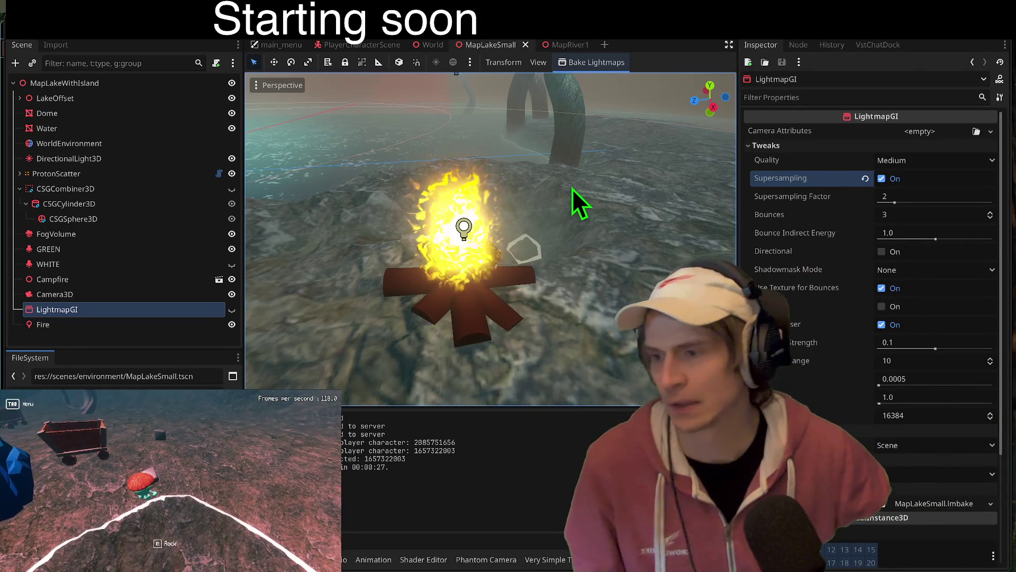
# - Save the scene, test the rock drop and in-game menu in the running game, then return to the editor
pyautogui.hotkey('ctrl', 's')
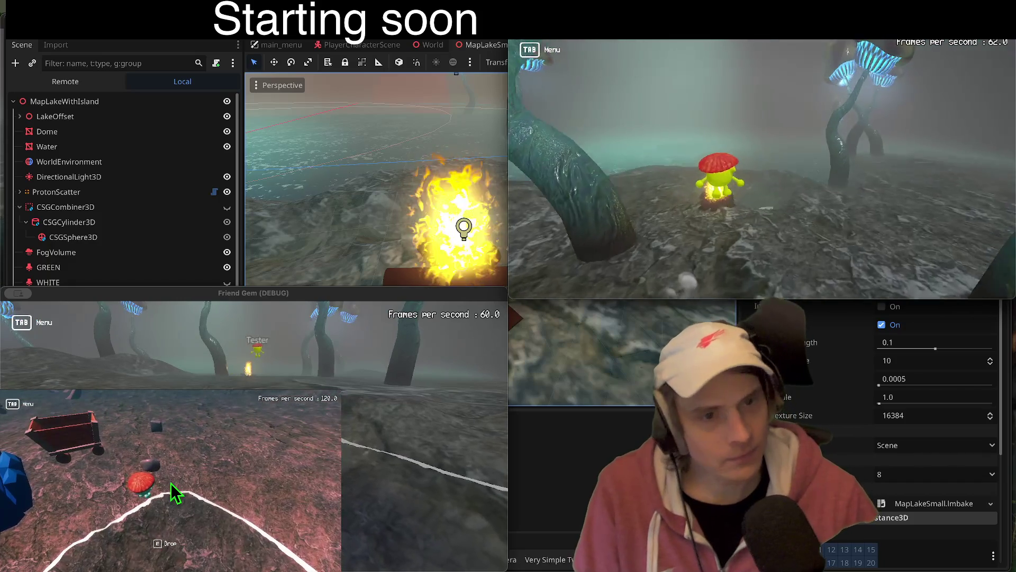
pyautogui.press('e')
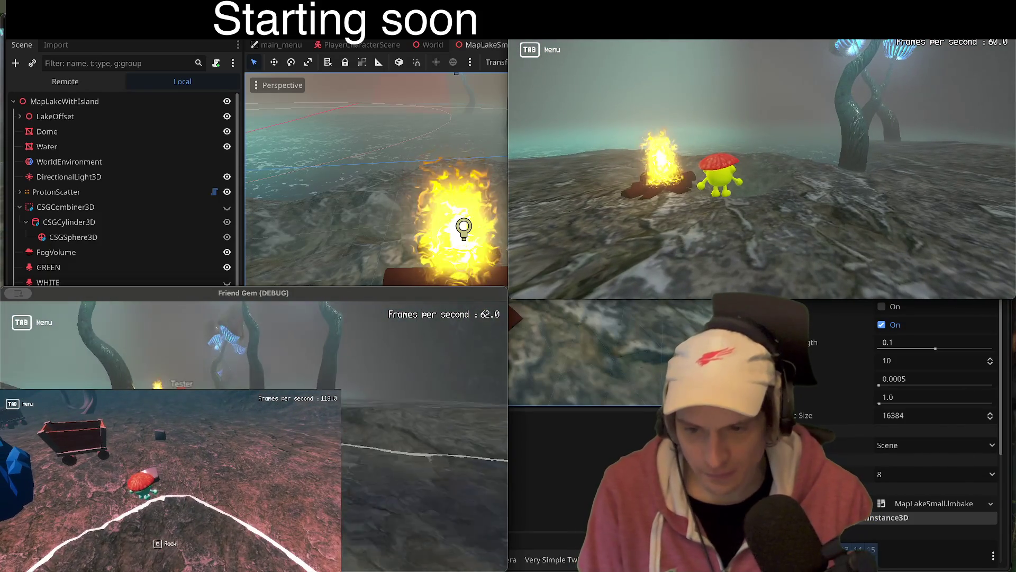
pyautogui.press('Tab')
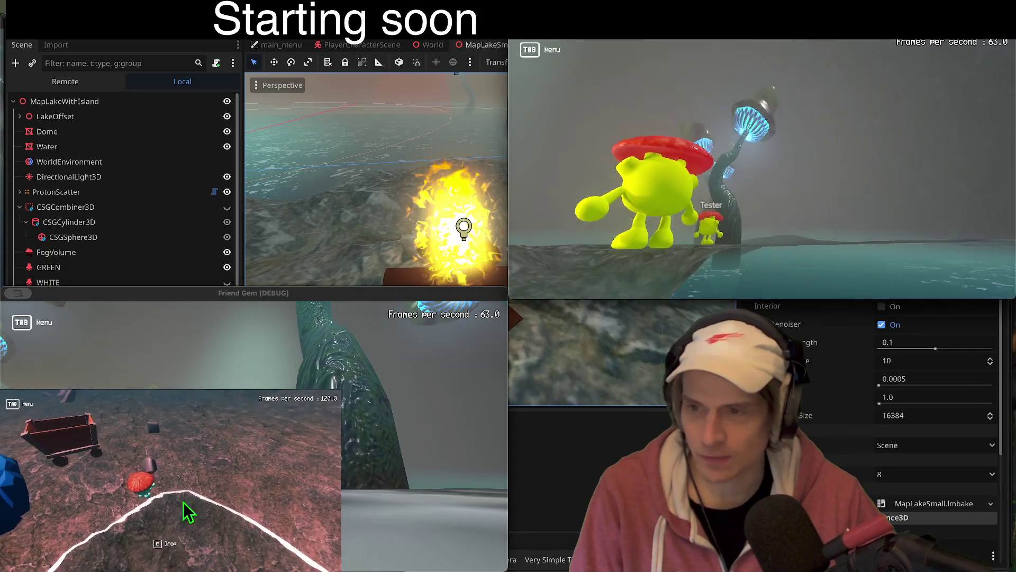
pyautogui.click(765, 179)
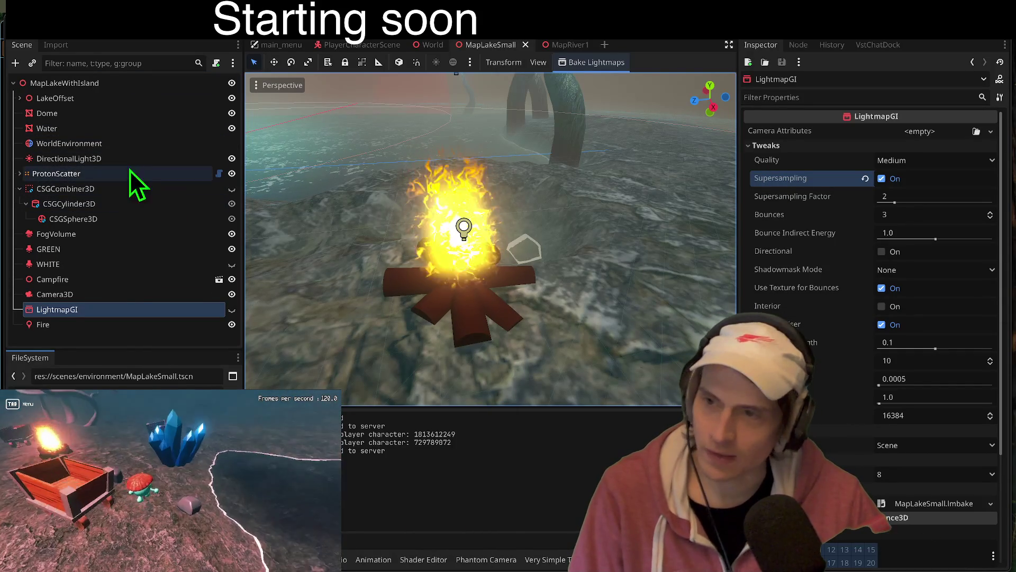
# - Duplicate the GREEN spotlight as GREEN2
pyautogui.click(132, 251)
pyautogui.hotkey('ctrl', 'd')
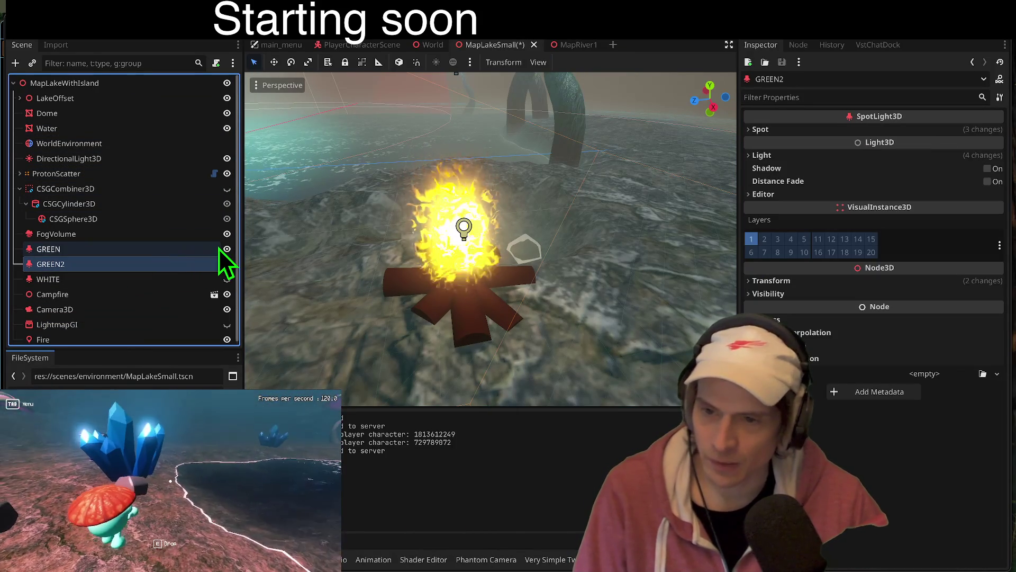
pyautogui.doubleClick(160, 269)
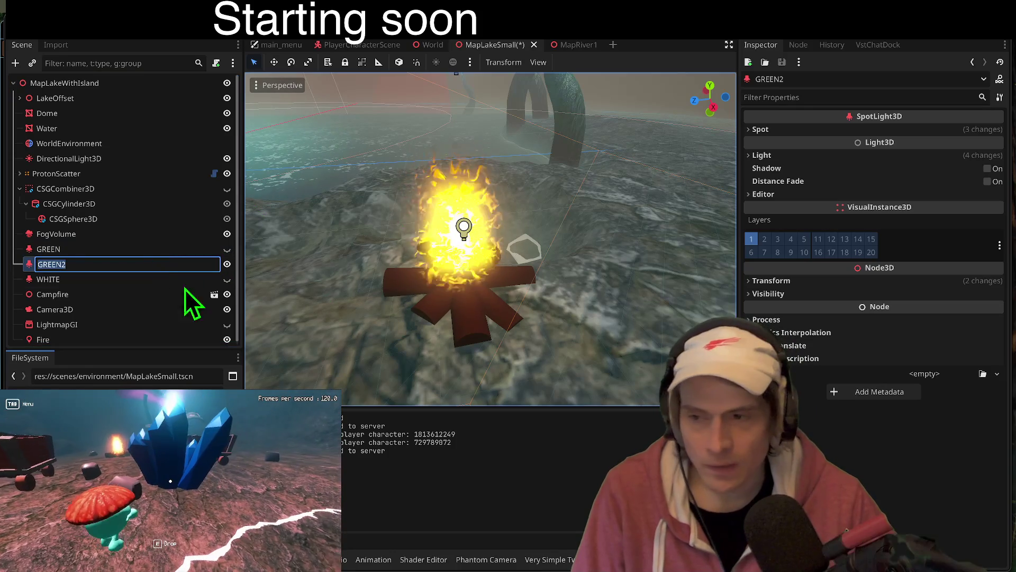
# - Enable distance fade on GREEN2 and move it along its depth axis above the lake
pyautogui.click(876, 129)
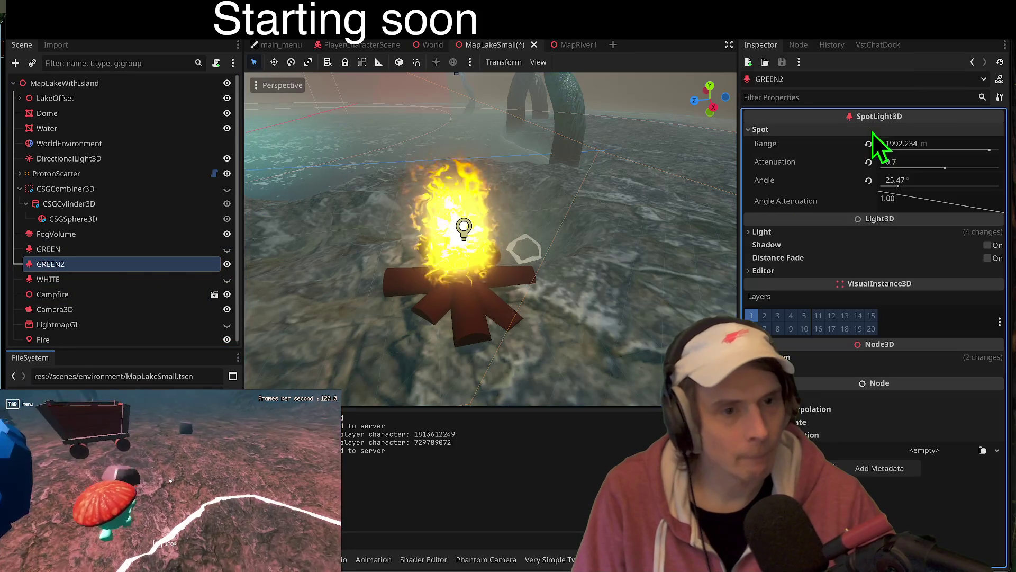
pyautogui.click(798, 232)
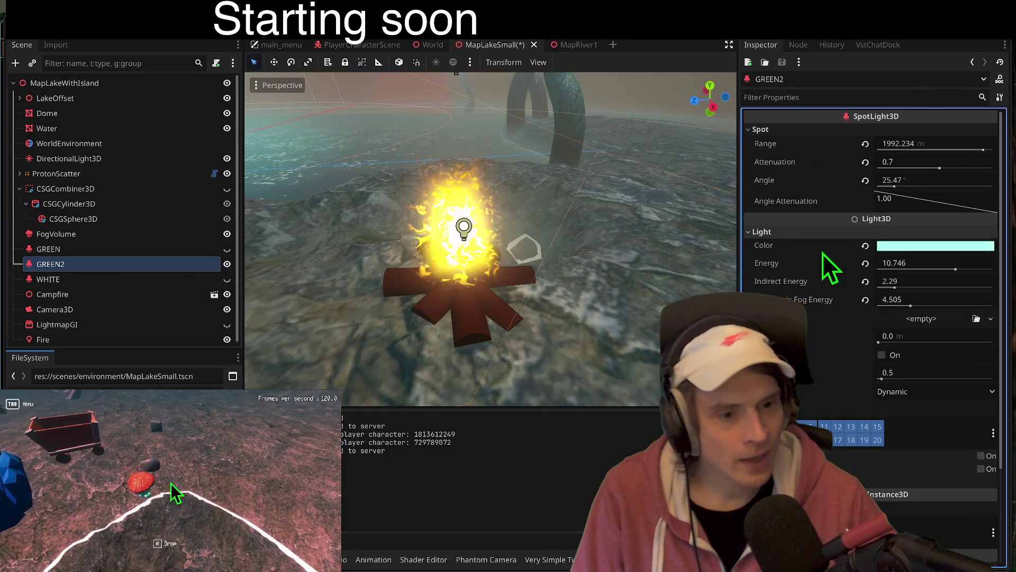
pyautogui.scroll(-3, 825, 422)
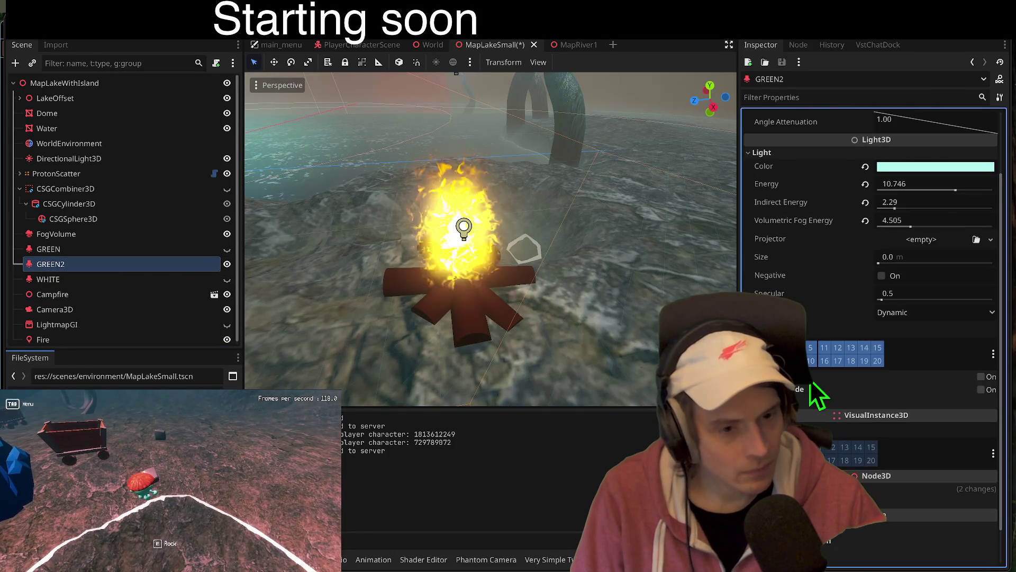
pyautogui.click(980, 377)
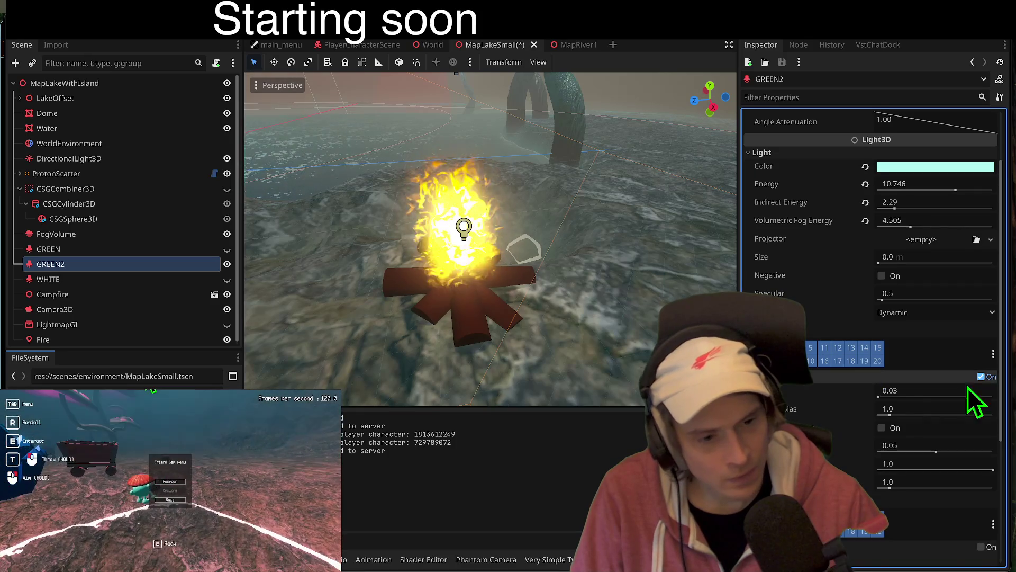
pyautogui.scroll(3, 879, 398)
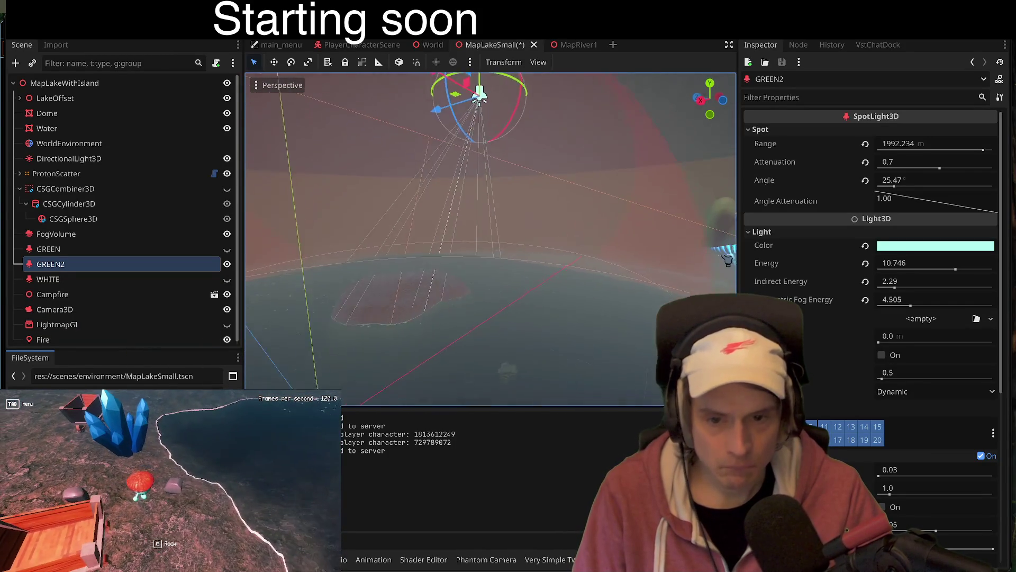
pyautogui.moveTo(488, 182)
pyautogui.mouseDown()
pyautogui.moveTo(376, 205)
pyautogui.moveTo(398, 204)
pyautogui.mouseUp()
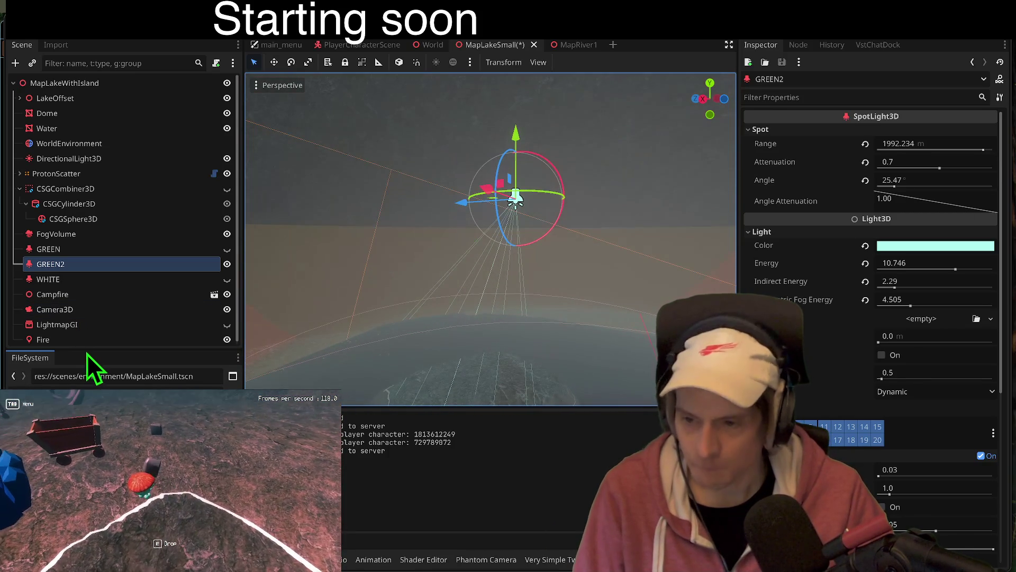
# - Add a MeshInstance3D node ('meshi') and give it a new CylinderMesh
pyautogui.hotkey('ctrl', 'a')
pyautogui.write('meshi')
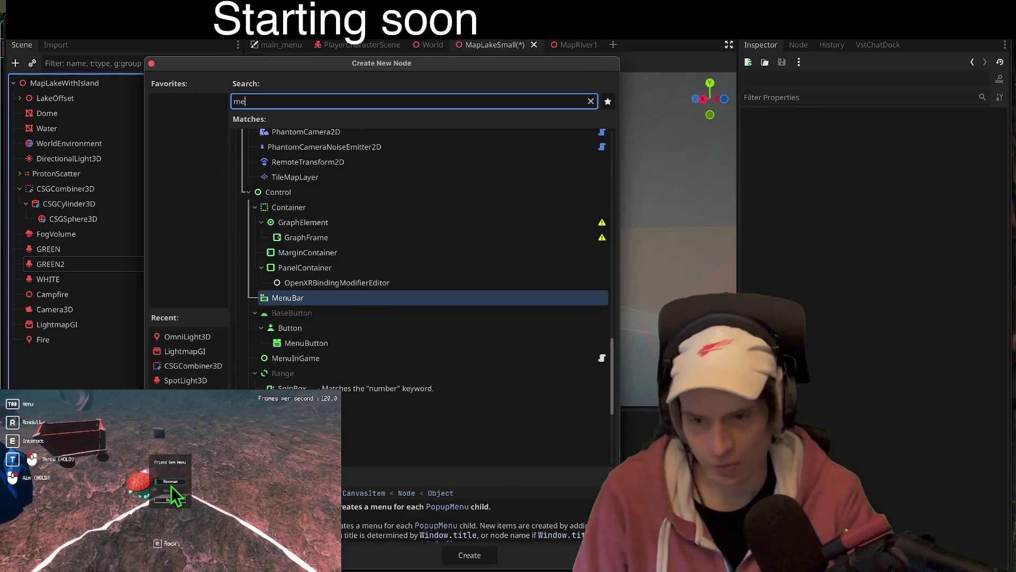
pyautogui.press('Return')
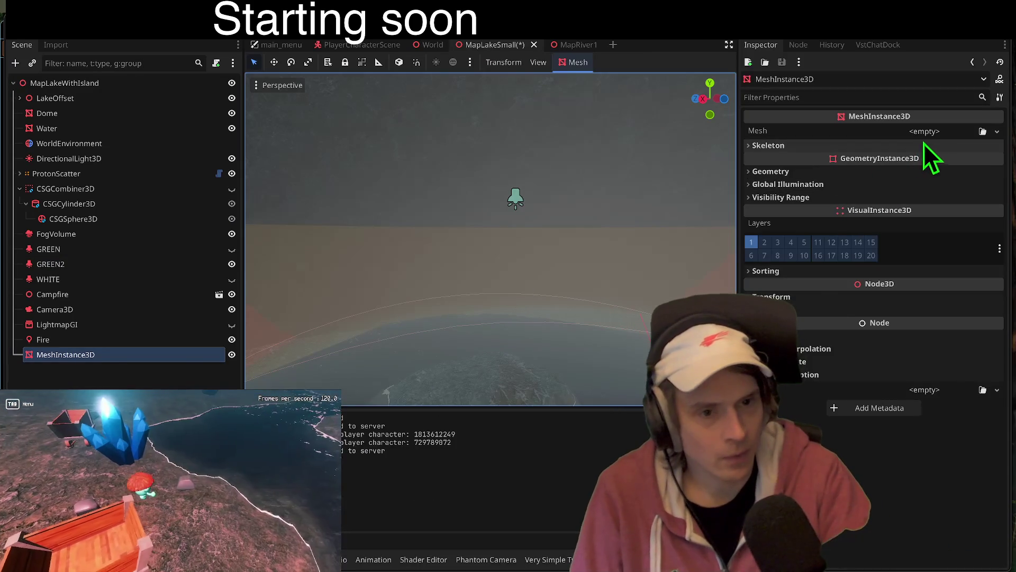
pyautogui.click(923, 143)
pyautogui.click(923, 144)
pyautogui.click(934, 132)
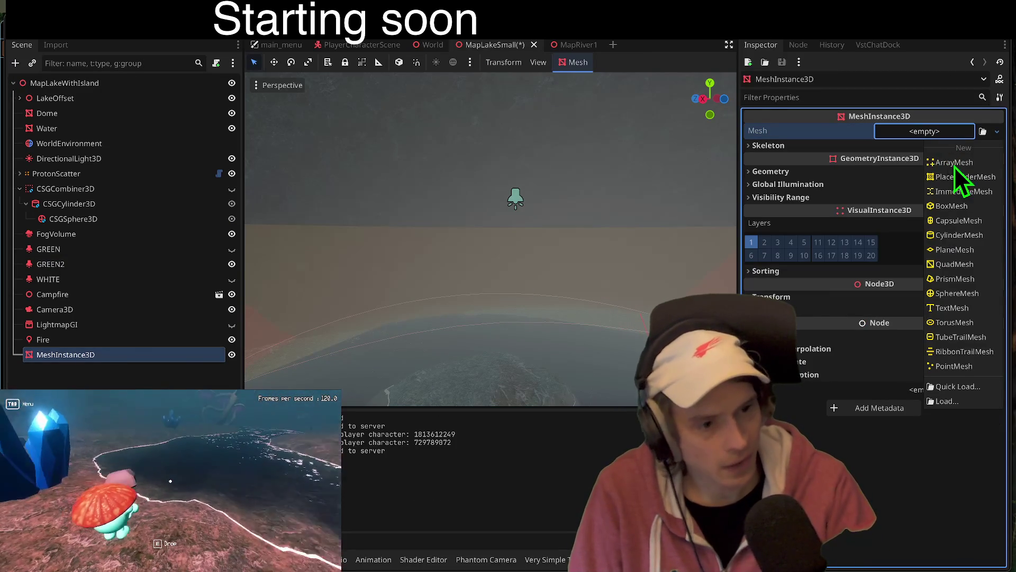
pyautogui.click(954, 237)
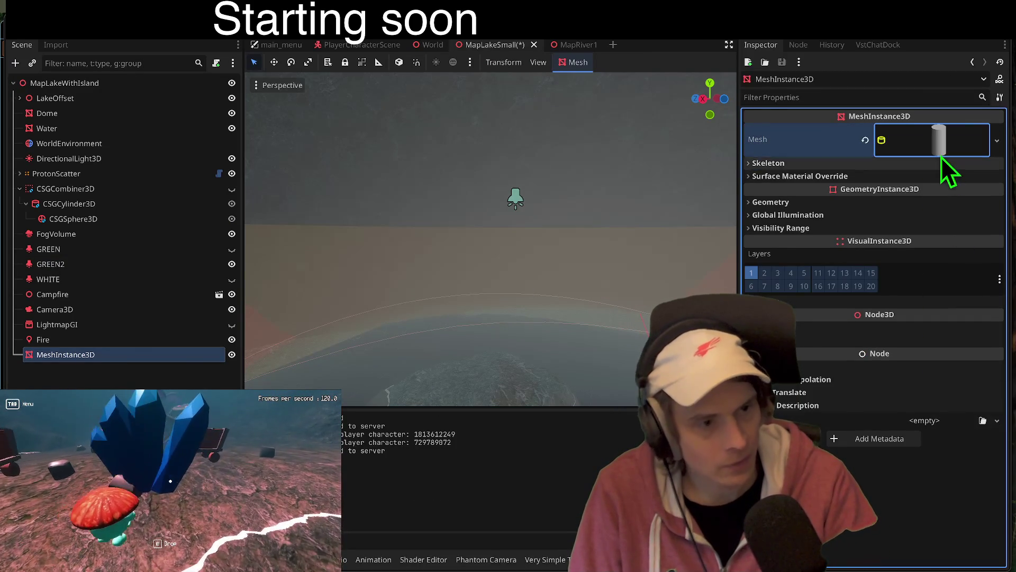
pyautogui.click(941, 154)
pyautogui.click(938, 246)
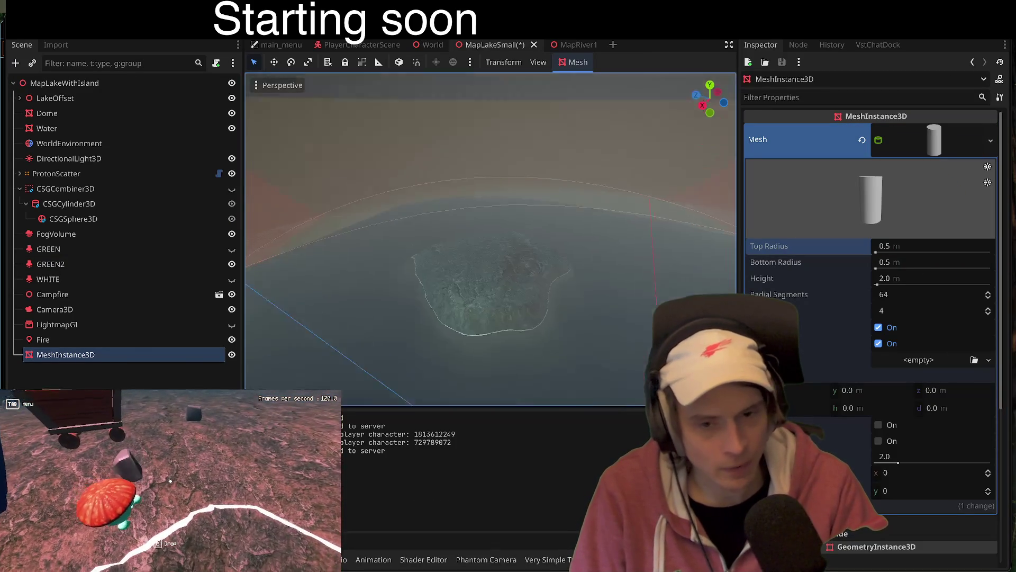
# - Raise the cylinder and shift it sideways so it floats above the lake island
pyautogui.moveTo(581, 336); pyautogui.dragTo(583, 161)
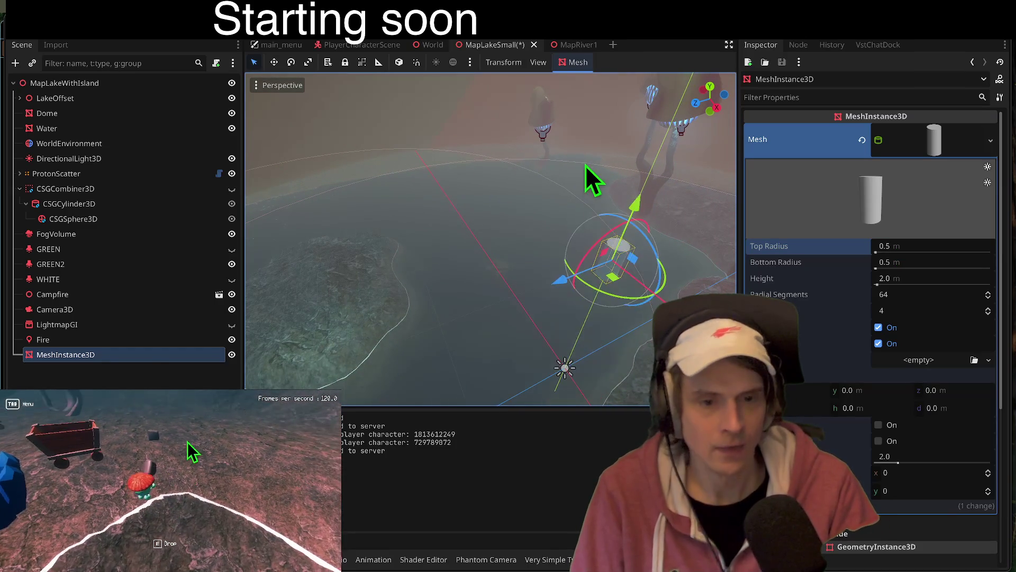
pyautogui.moveTo(553, 265)
pyautogui.mouseDown()
pyautogui.moveTo(552, 182)
pyautogui.moveTo(524, 152)
pyautogui.mouseUp()
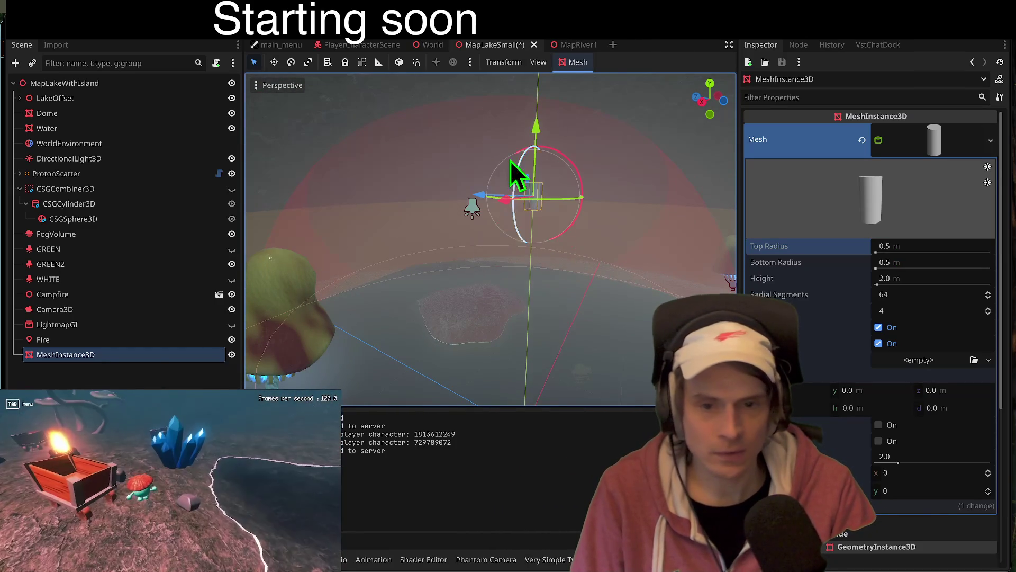
pyautogui.moveTo(446, 195); pyautogui.dragTo(479, 190)
pyautogui.moveTo(567, 174); pyautogui.dragTo(455, 167)
pyautogui.moveTo(381, 170); pyautogui.dragTo(272, 216)
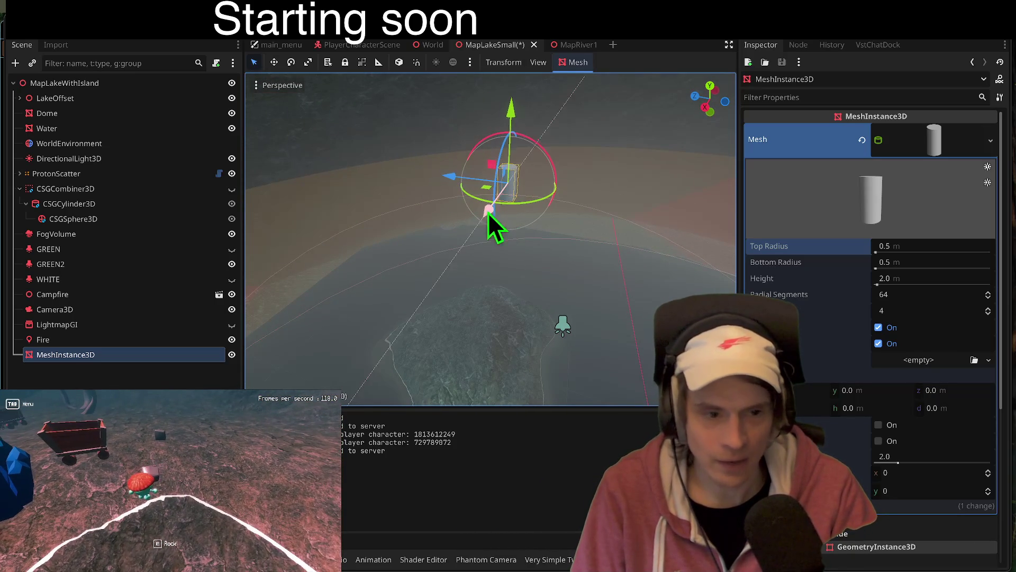
# - Set the cylinder's top radius to 1.5, bottom radius to 4.5 and height to 14 m
pyautogui.click(910, 253)
pyautogui.write('1.5')
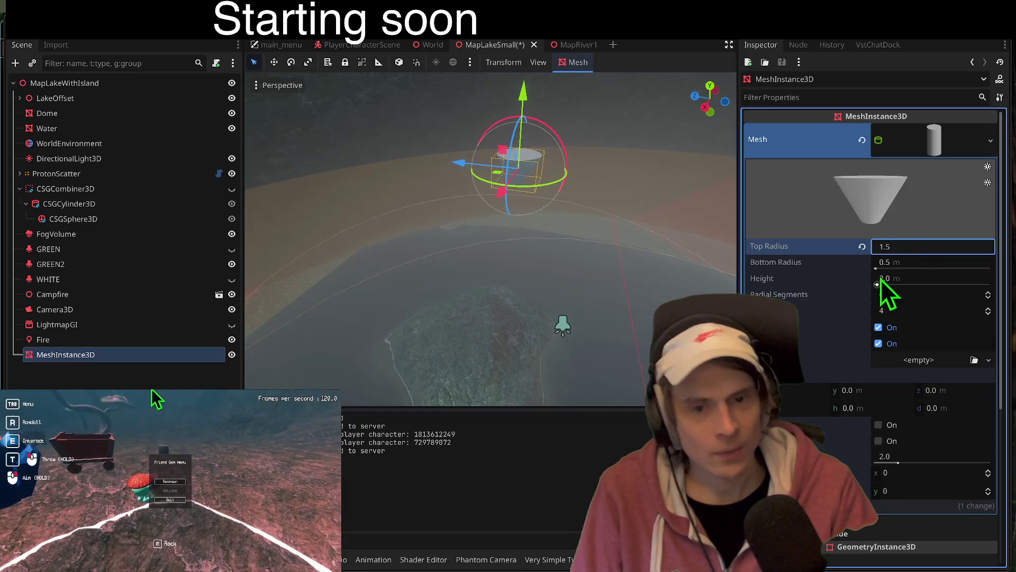
pyautogui.click(920, 263)
pyautogui.write('4.5')
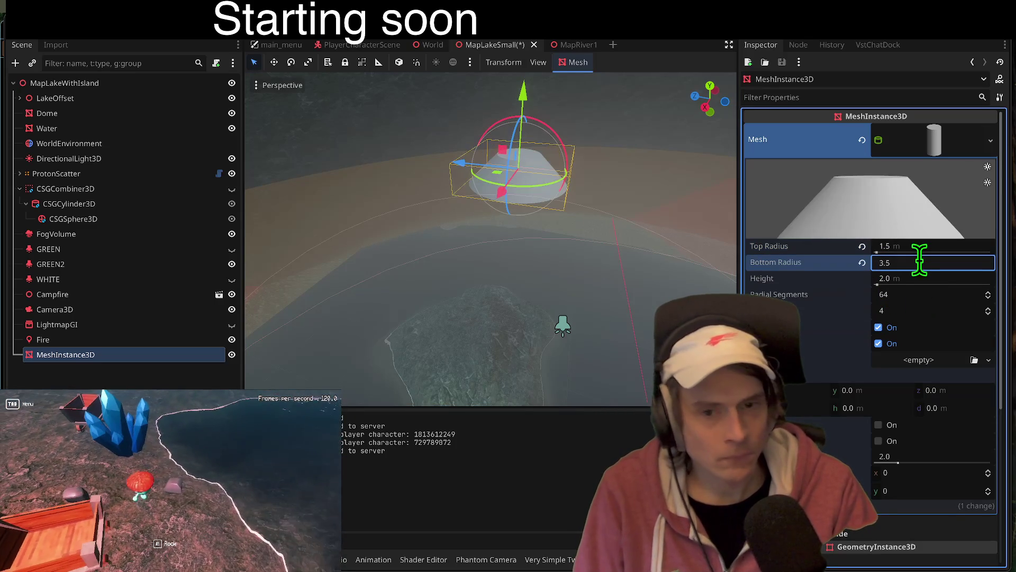
pyautogui.moveTo(912, 279)
pyautogui.mouseDown()
pyautogui.moveTo(447, 290)
pyautogui.moveTo(403, 281)
pyautogui.moveTo(492, 281)
pyautogui.mouseUp()
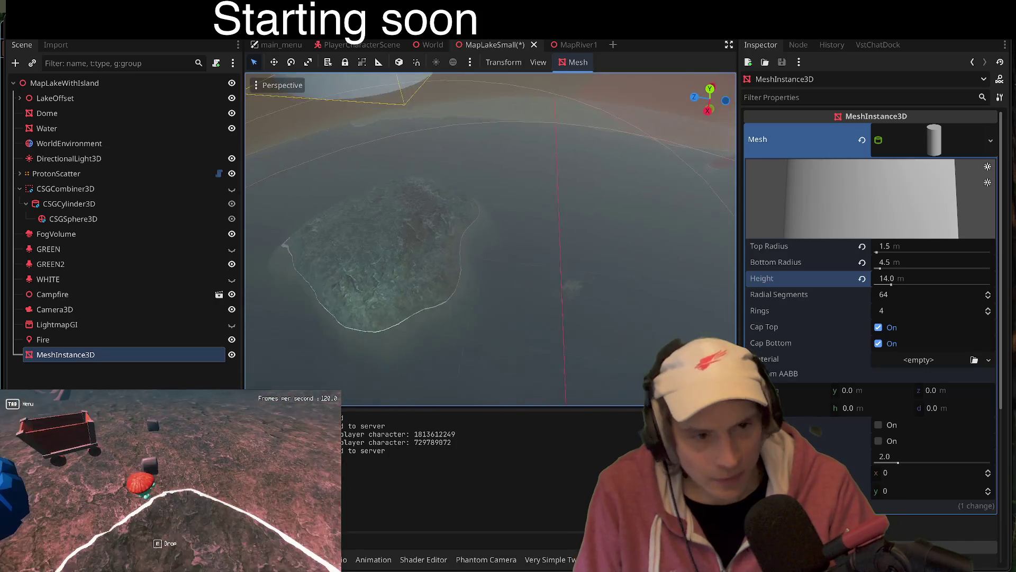
pyautogui.click(951, 362)
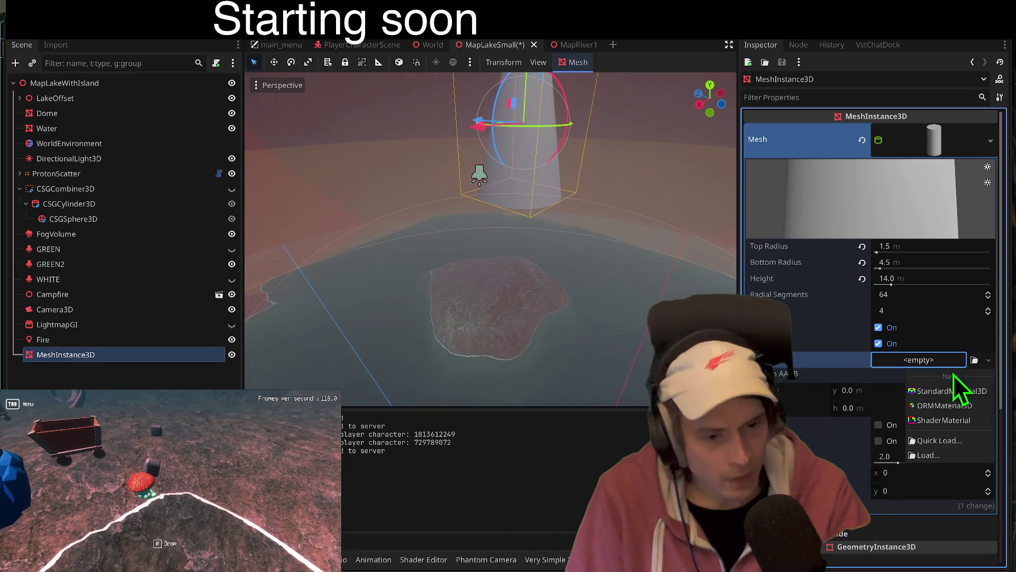
# - Give the cone a StandardMaterial3D with light-cyan albedo, Alpha transparency and lowered opacity
pyautogui.click(939, 390)
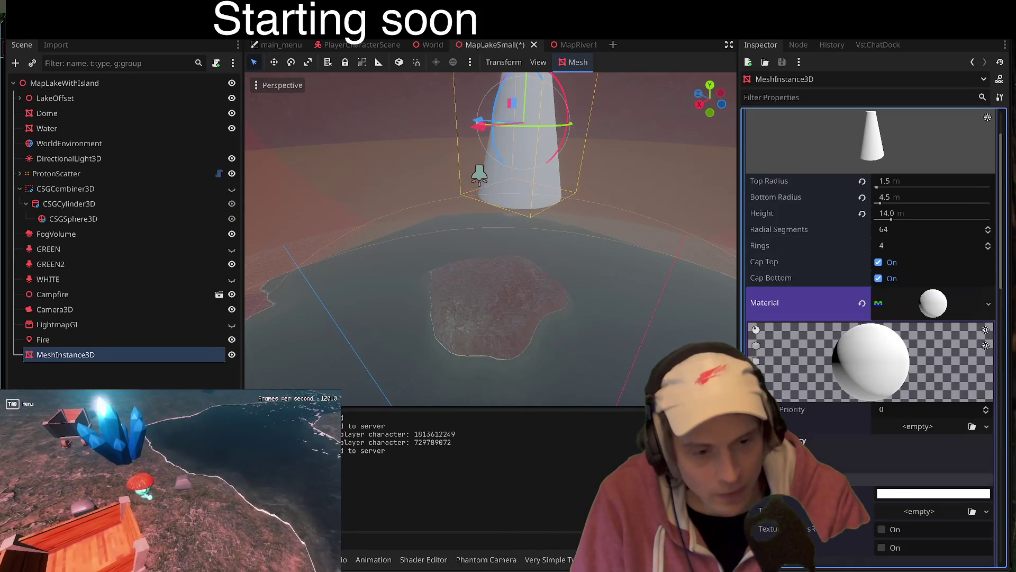
pyautogui.click(907, 495)
pyautogui.click(936, 347)
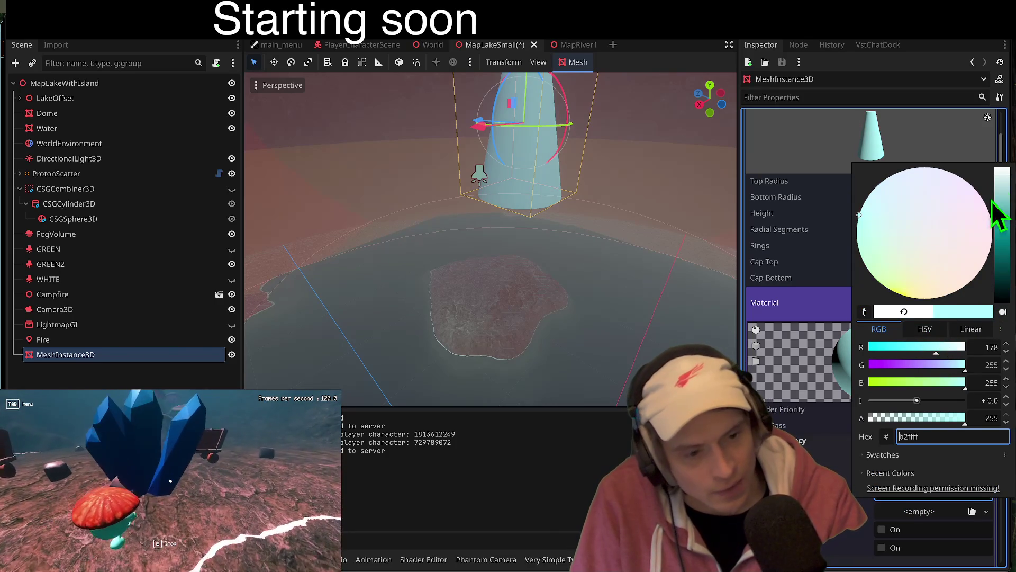
pyautogui.click(814, 426)
pyautogui.click(814, 440)
pyautogui.click(926, 455)
pyautogui.click(930, 479)
pyautogui.scroll(-3, 919, 494)
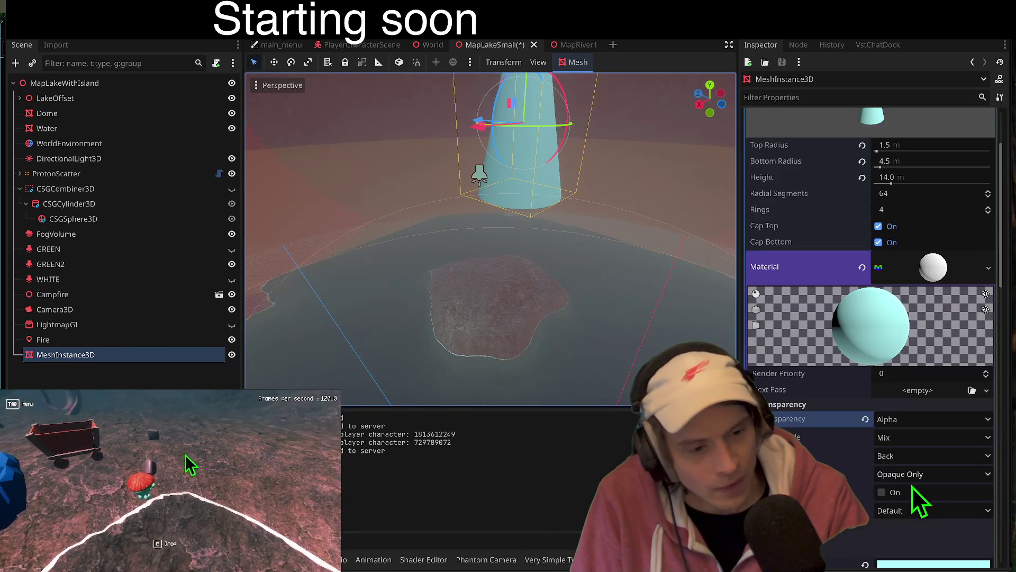
pyautogui.click(926, 480)
pyautogui.click(894, 404)
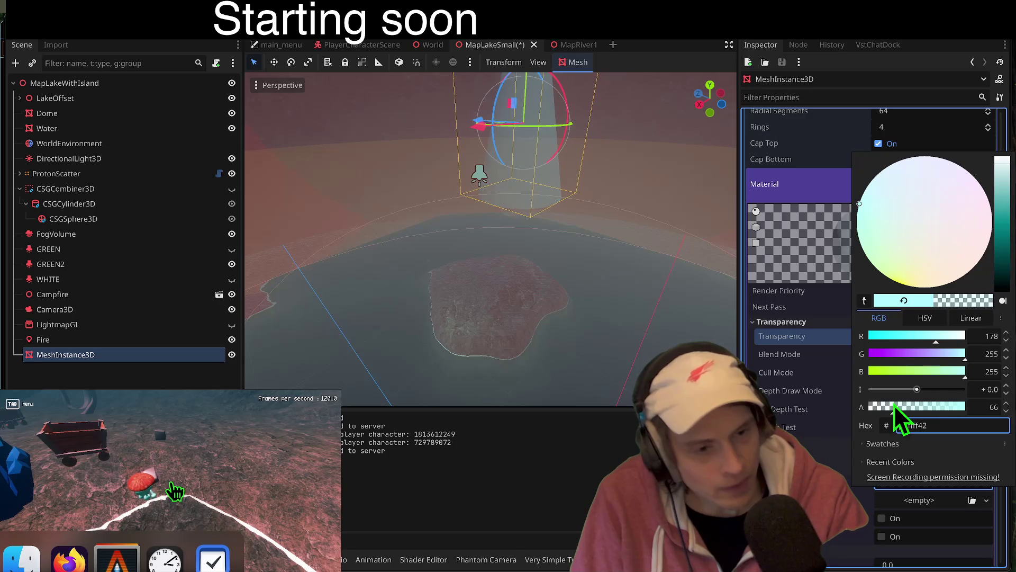
pyautogui.press('Escape')
# - Set the material's emission colour to pale cyan a4ffff
pyautogui.scroll(-3, 919, 339)
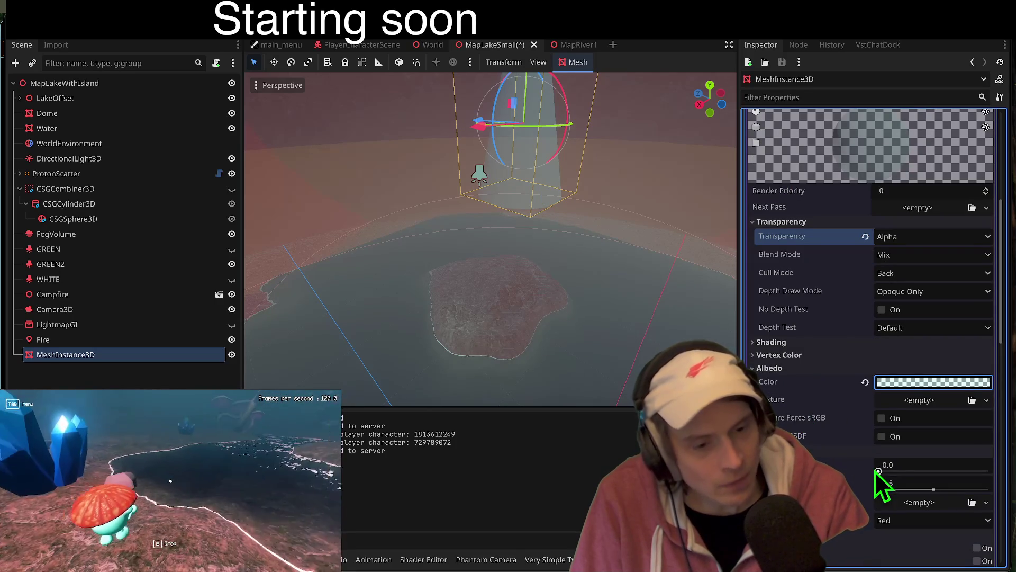
pyautogui.scroll(-2, 857, 482)
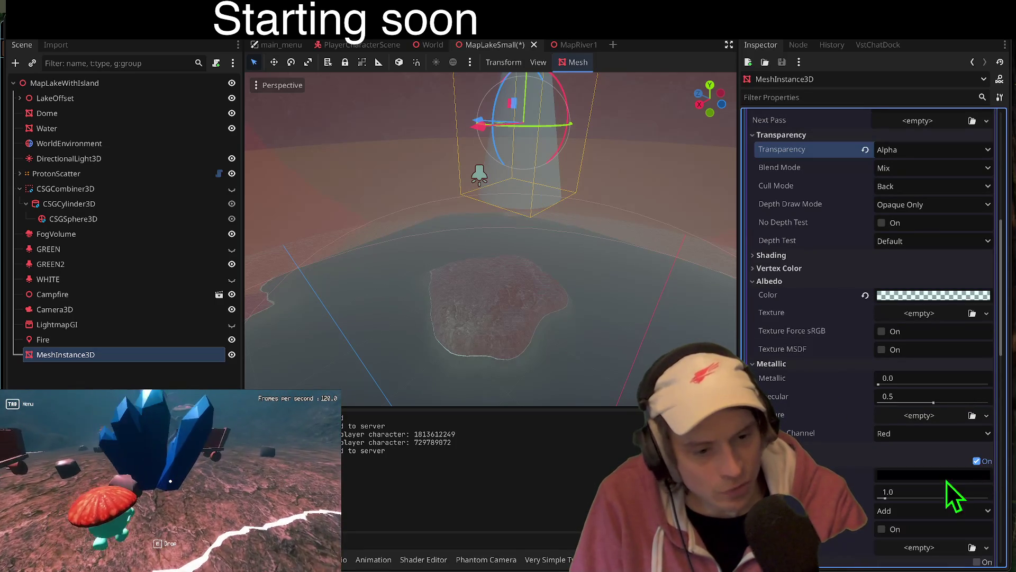
pyautogui.scroll(-2, 968, 472)
pyautogui.click(901, 405)
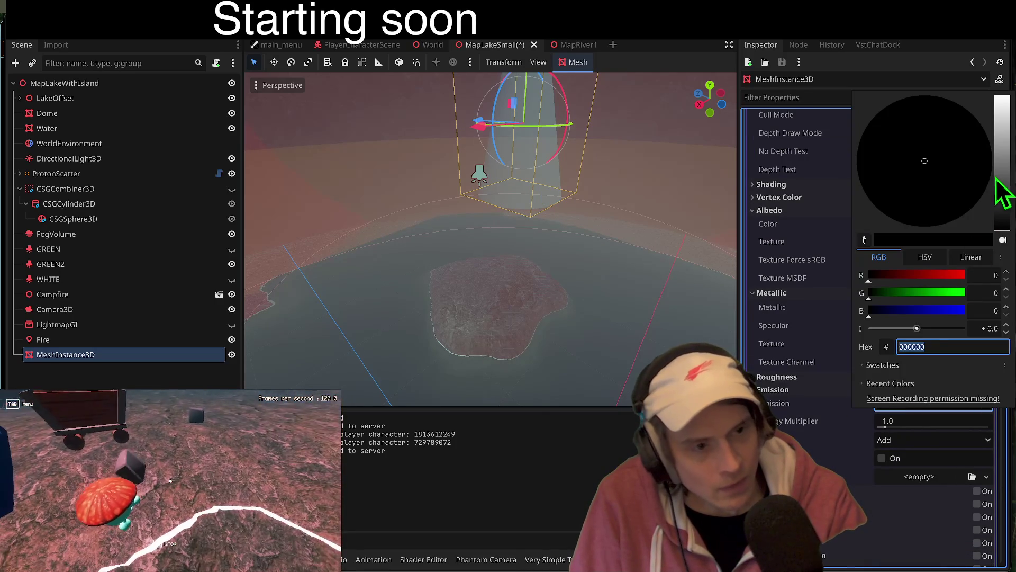
pyautogui.moveTo(1000, 158); pyautogui.dragTo(1005, 90)
pyautogui.click(861, 429)
pyautogui.click(931, 404)
pyautogui.click(843, 431)
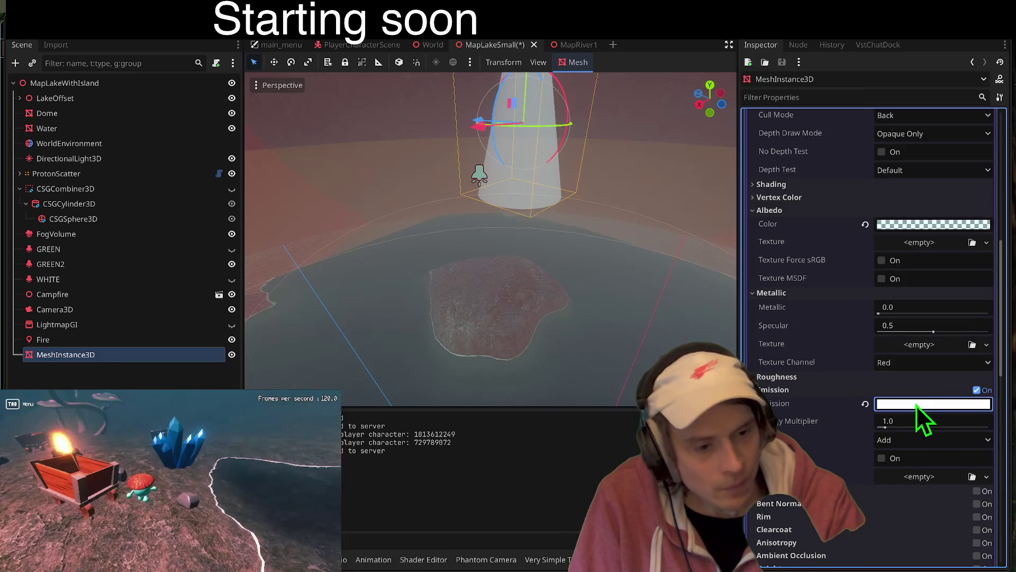
pyautogui.click(916, 404)
pyautogui.click(931, 269)
# - Raise the emission energy multiplier to 1.69 and set the emission operator to Multiply
pyautogui.click(803, 407)
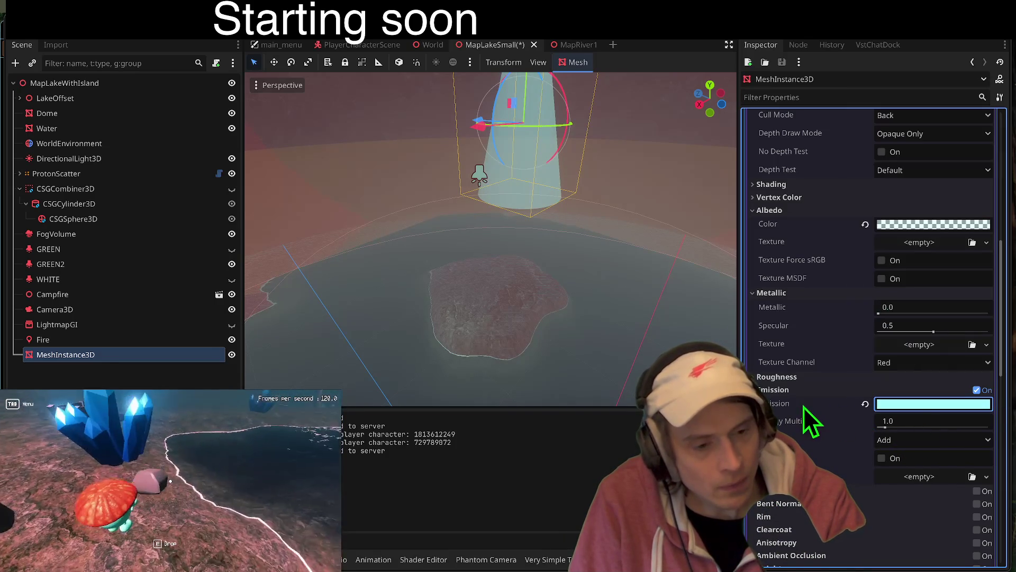
pyautogui.moveTo(885, 430); pyautogui.dragTo(894, 443)
pyautogui.click(893, 441)
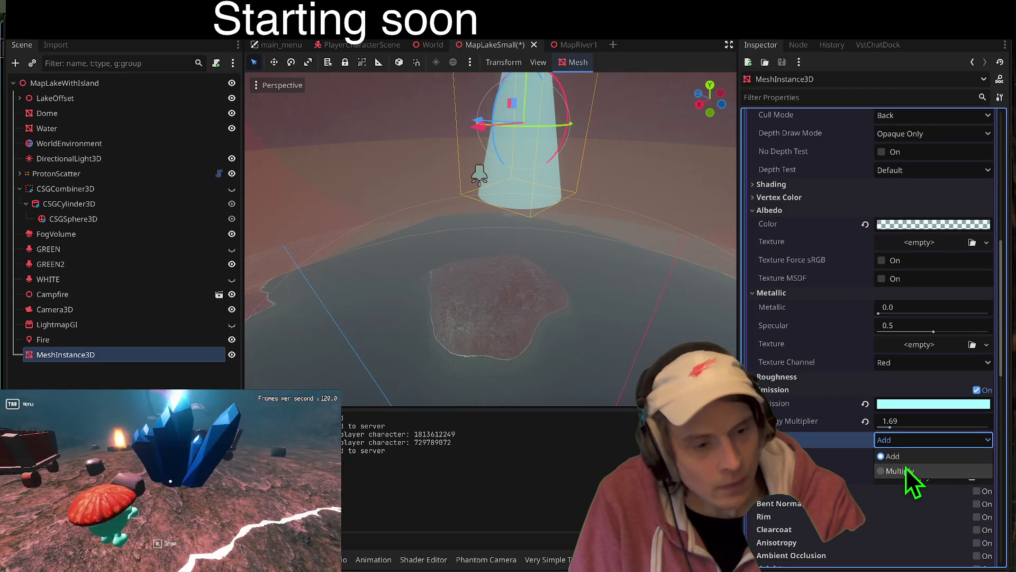
pyautogui.click(906, 470)
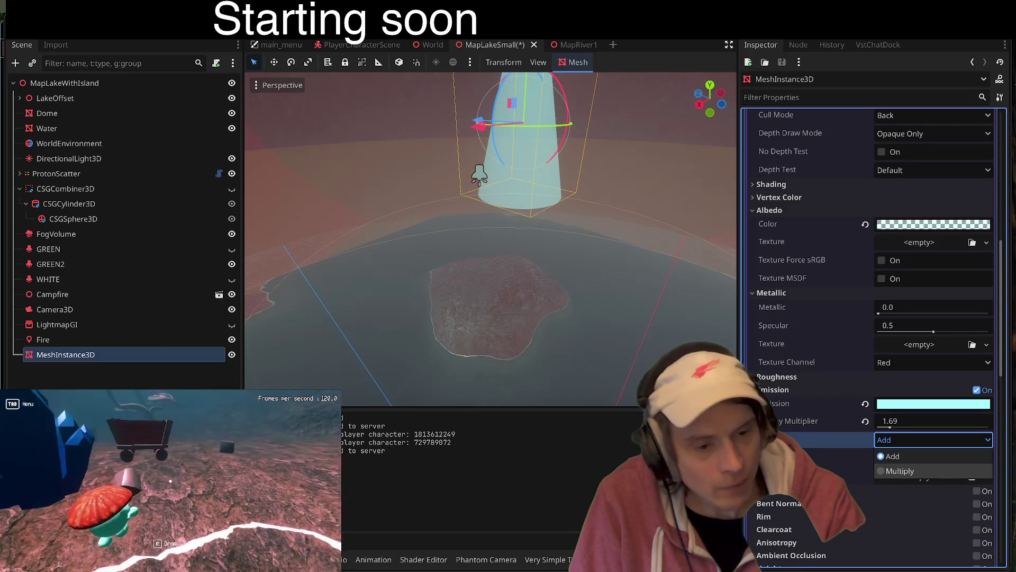
pyautogui.click(915, 462)
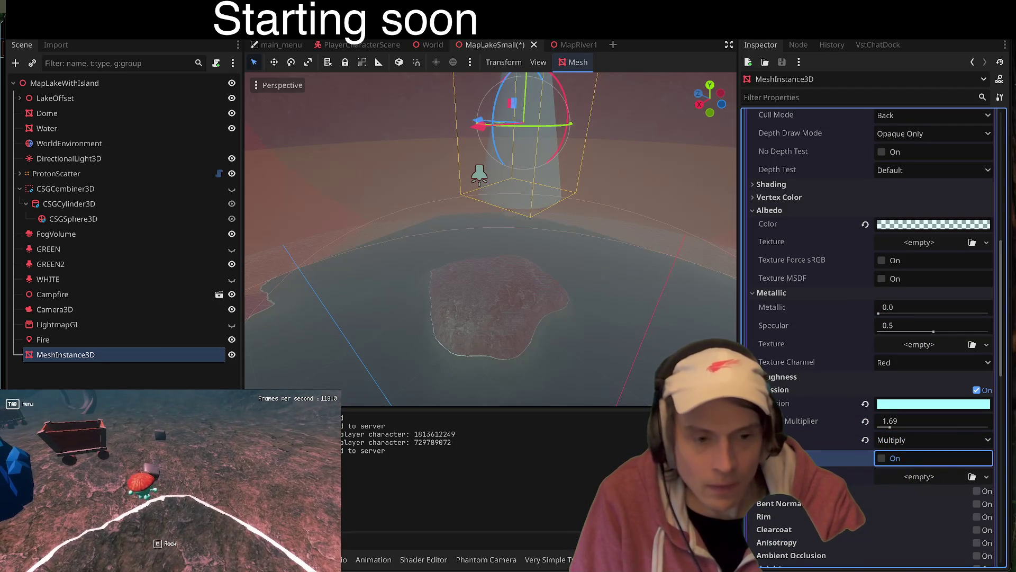
# - Turn on Emission On UV2 and enable subsurface scattering with strength 0.53
pyautogui.press('Tab')
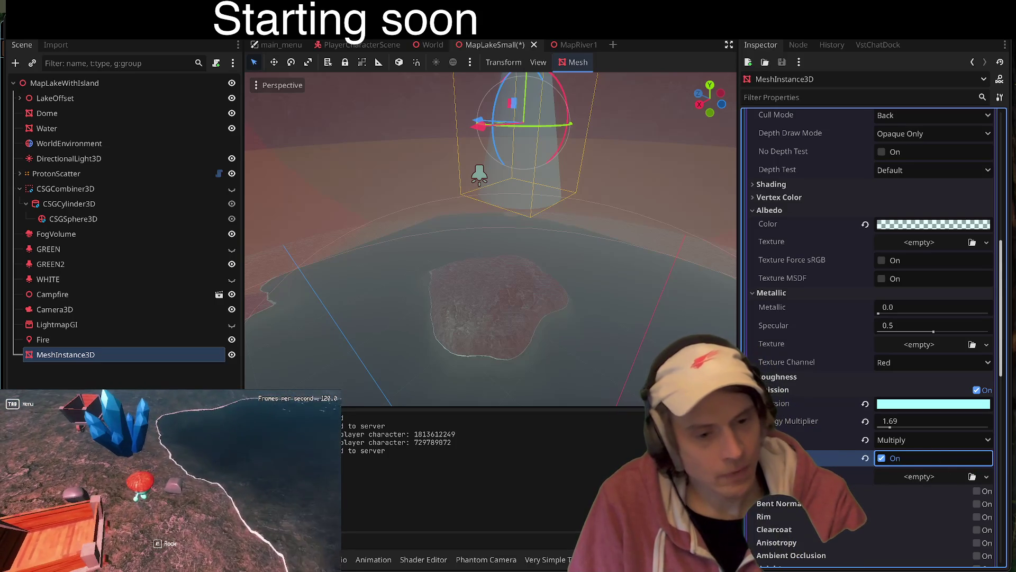
pyautogui.scroll(-3, 856, 387)
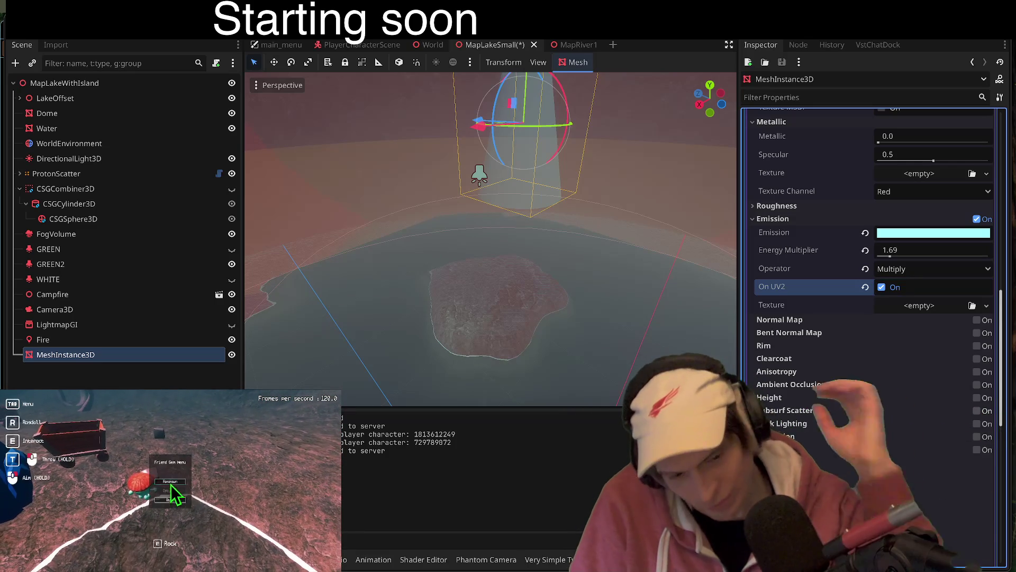
pyautogui.click(977, 410)
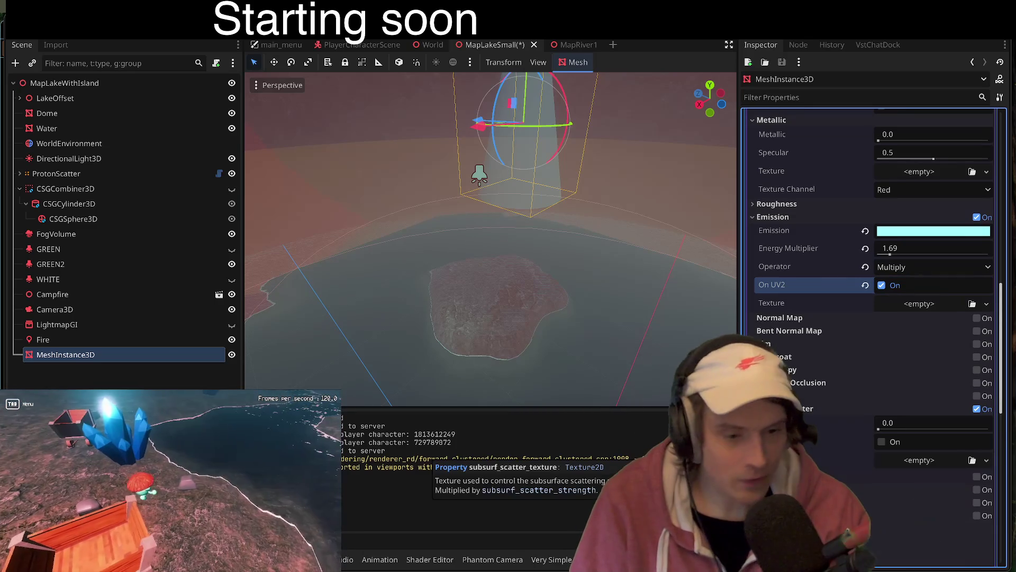
pyautogui.scroll(-3, 881, 528)
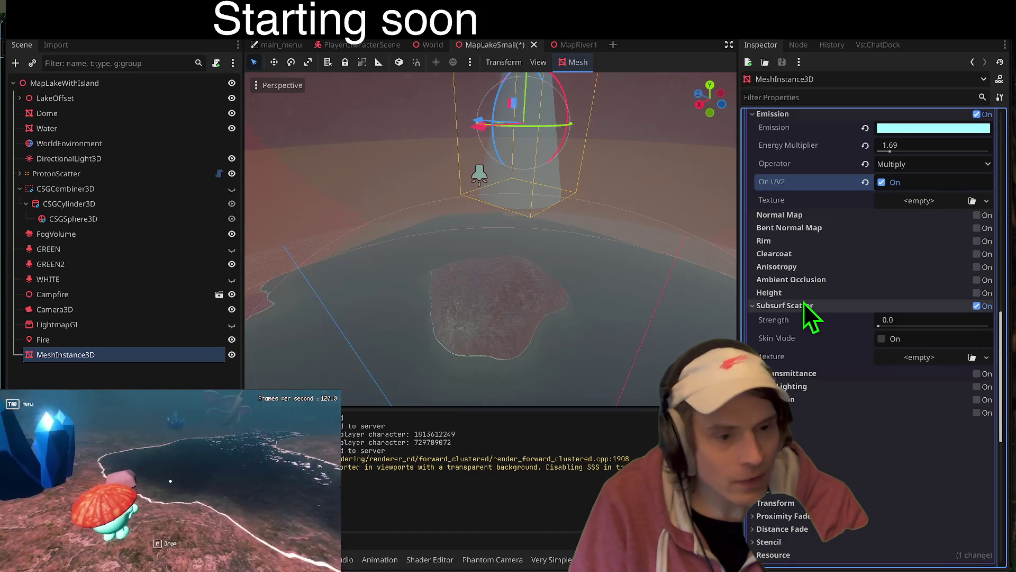
pyautogui.moveTo(804, 302)
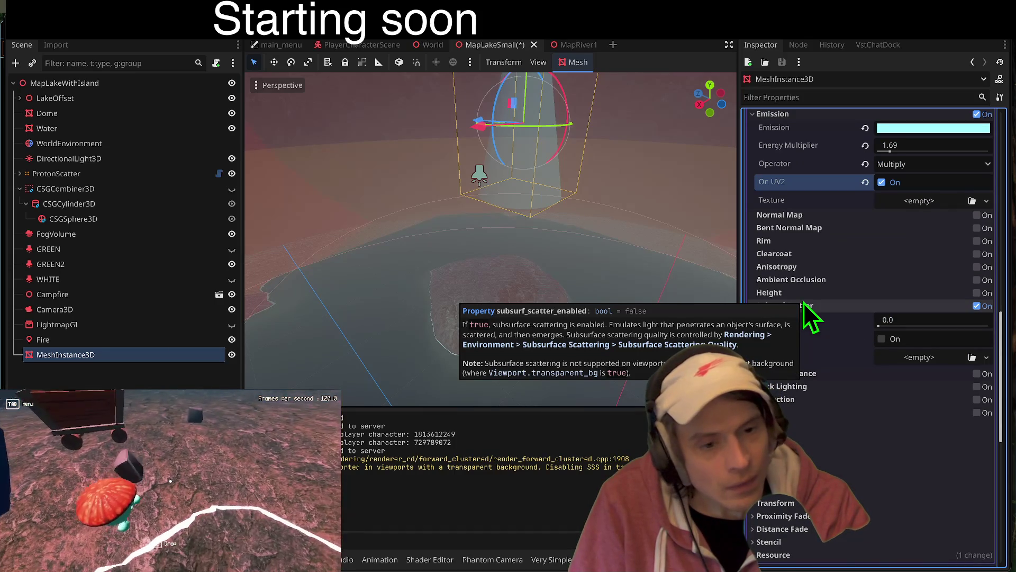
pyautogui.moveTo(881, 321)
pyautogui.mouseDown()
pyautogui.moveTo(900, 321)
pyautogui.moveTo(897, 350)
pyautogui.mouseUp()
# - Enable Grow on the material with a 1.069 m grow amount
pyautogui.scroll(-1, 865, 421)
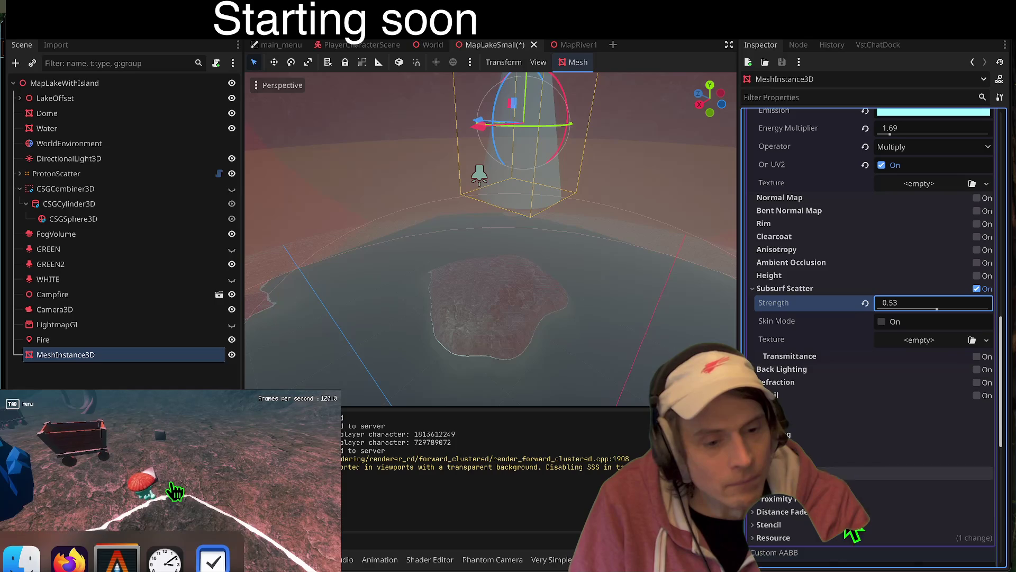
pyautogui.click(856, 486)
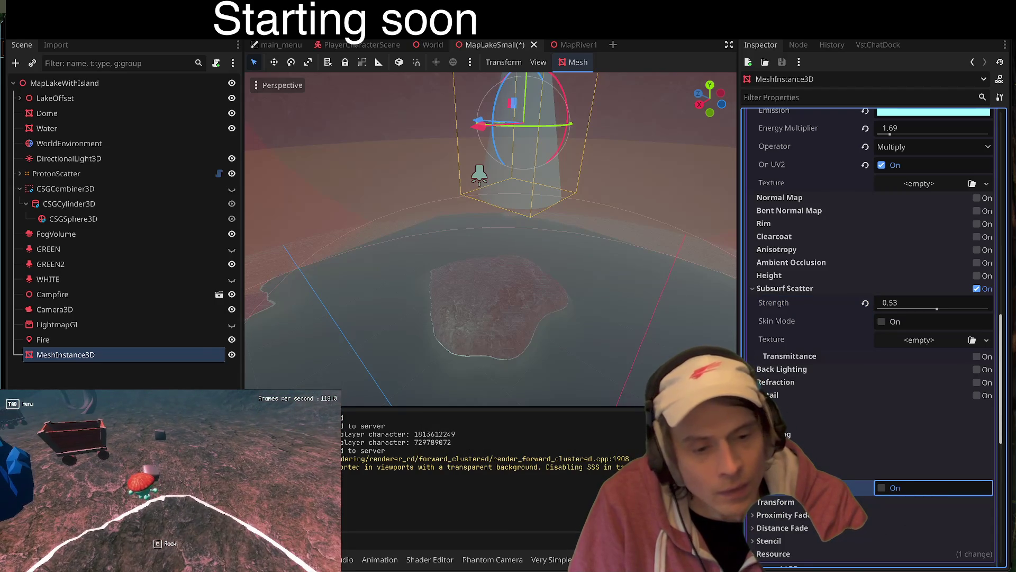
pyautogui.moveTo(935, 510); pyautogui.dragTo(950, 508)
pyautogui.scroll(-1, 937, 477)
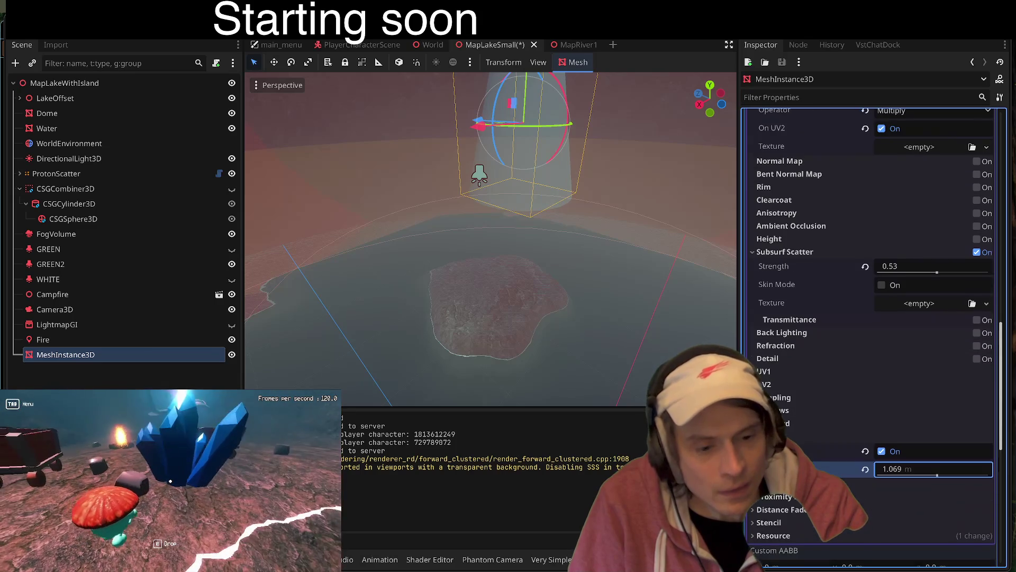
pyautogui.scroll(-1, 905, 487)
pyautogui.scroll(-1, 905, 487)
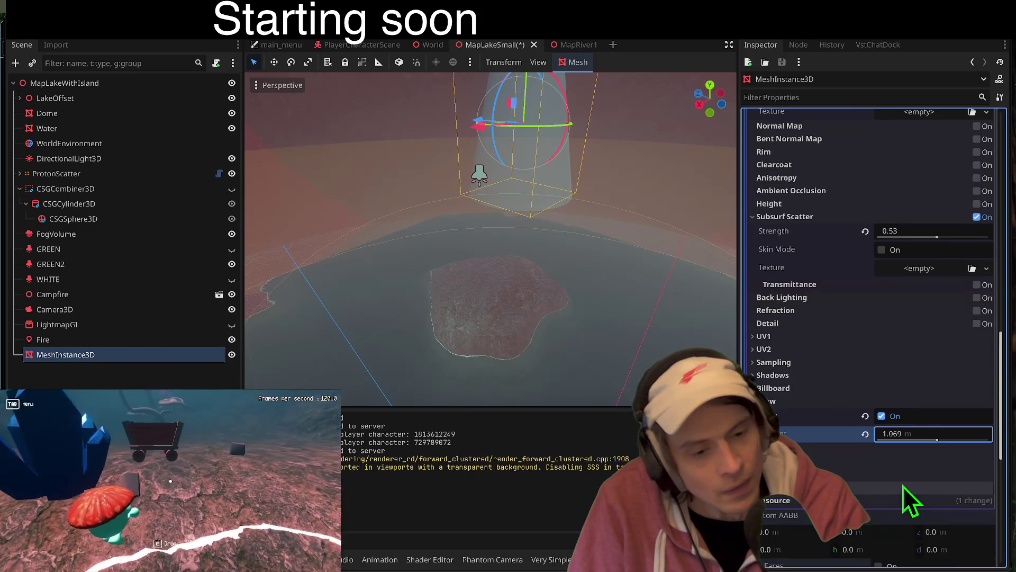
pyautogui.scroll(2, 903, 484)
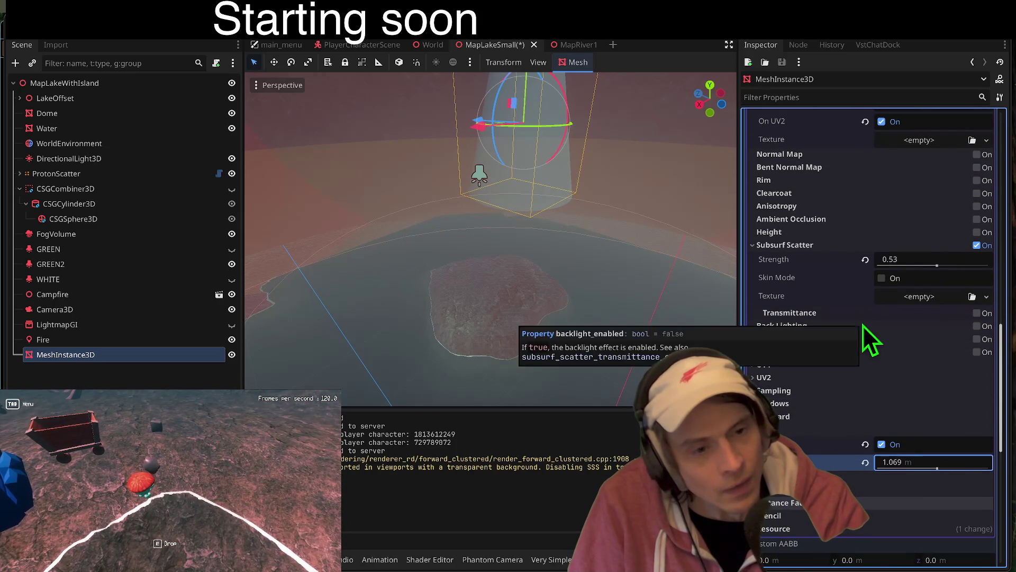
# - Set the material's specular to 0.67, keeping metallic 0.0 and roughness 1.0
pyautogui.moveTo(814, 312)
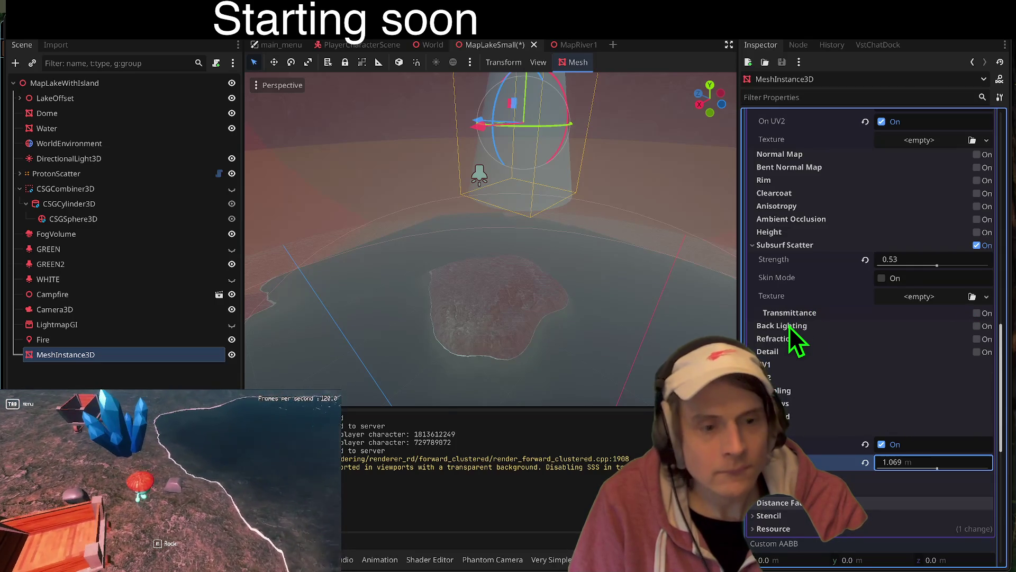
pyautogui.moveTo(789, 326)
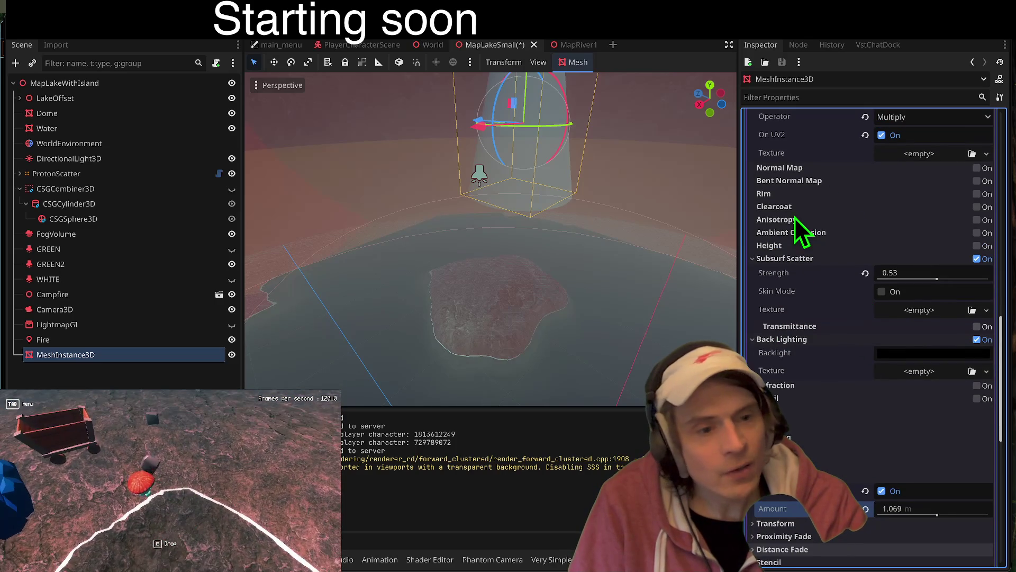
pyautogui.moveTo(795, 217)
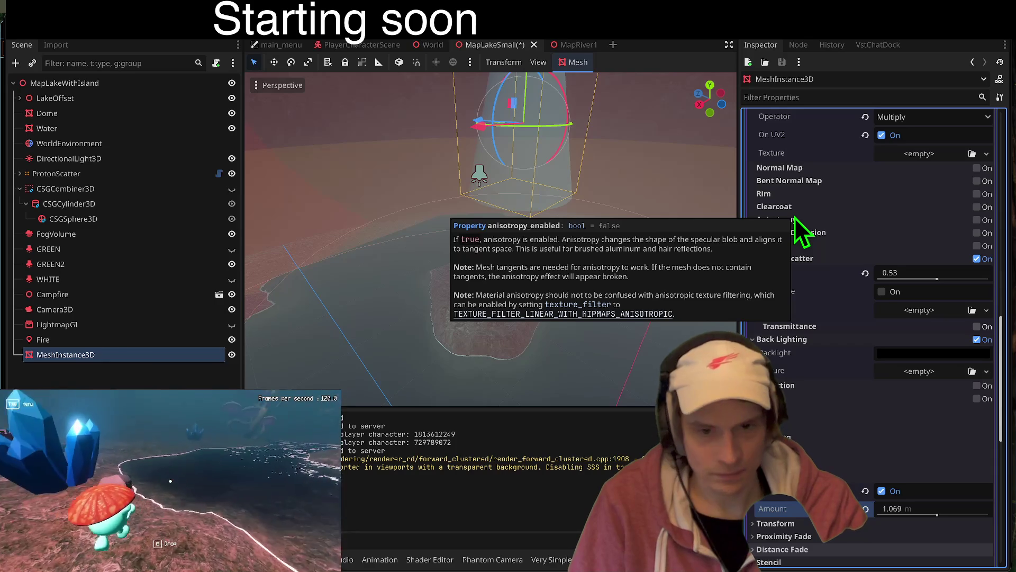
pyautogui.scroll(1, 815, 220)
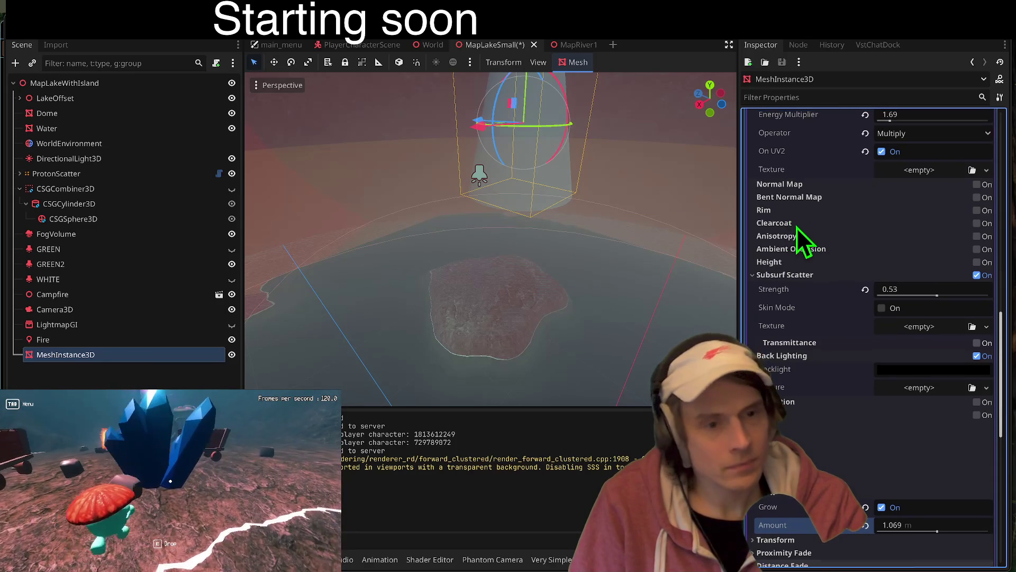
pyautogui.scroll(5, 794, 227)
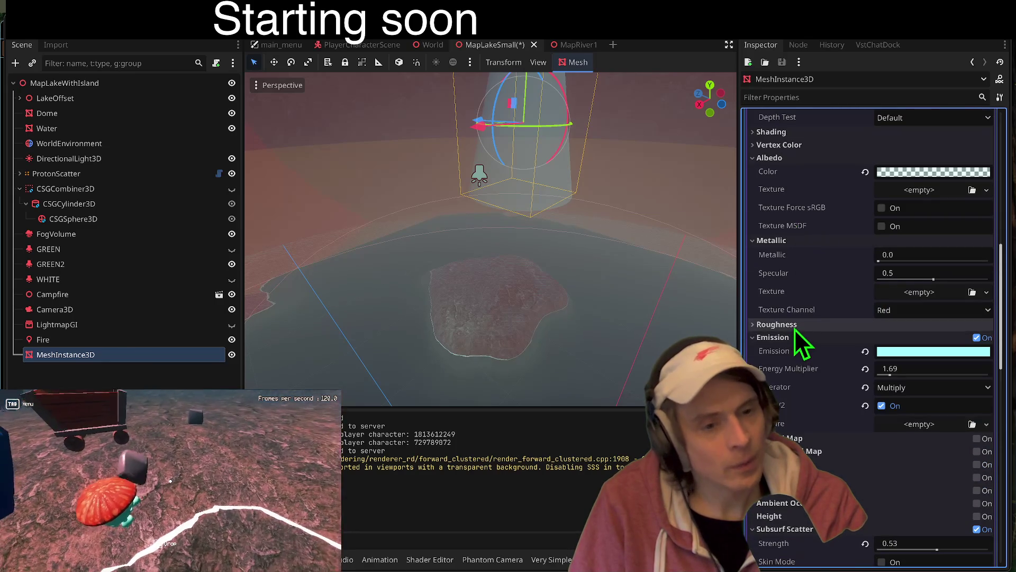
pyautogui.click(795, 325)
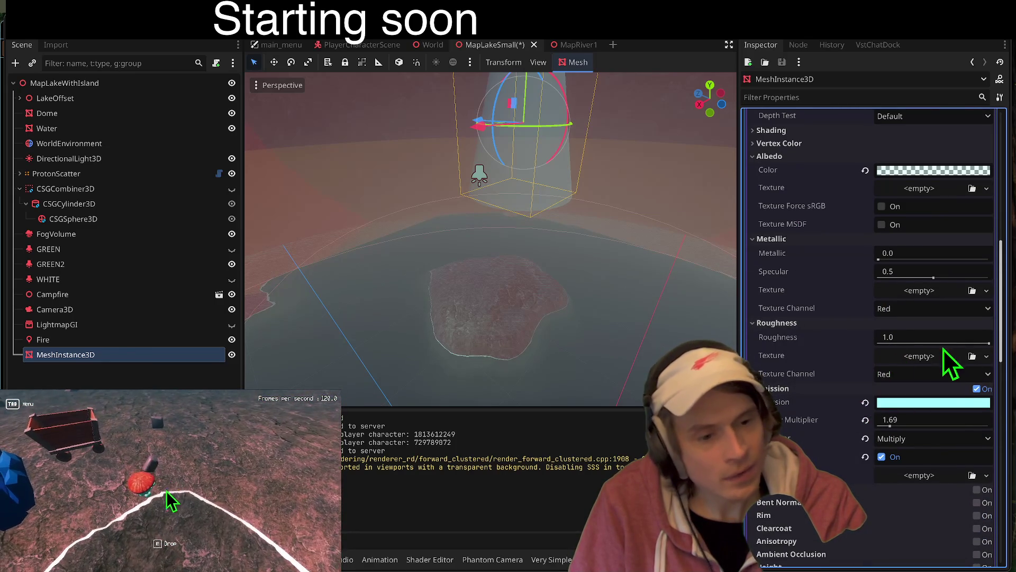
pyautogui.moveTo(803, 339)
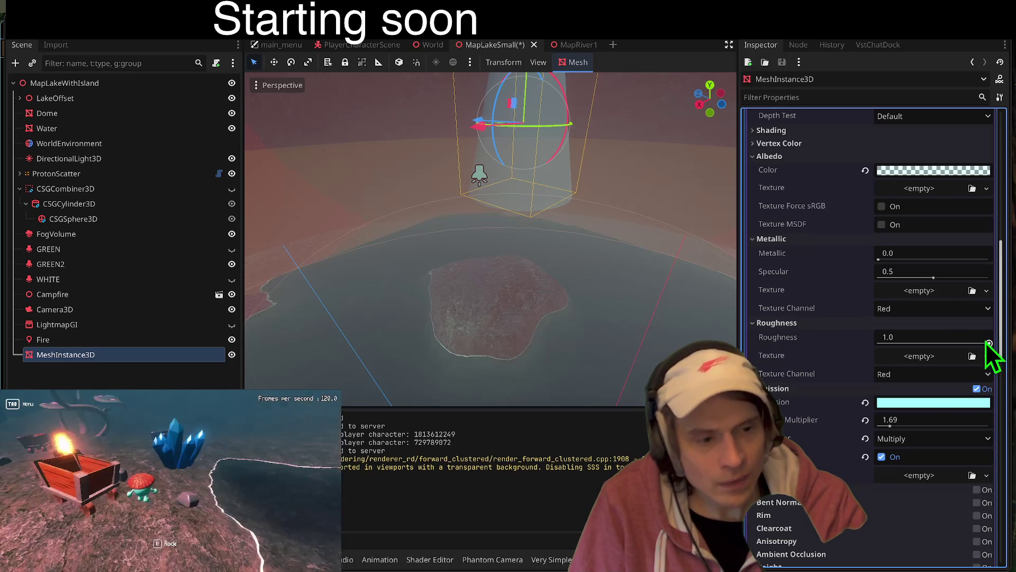
pyautogui.scroll(-1, 922, 379)
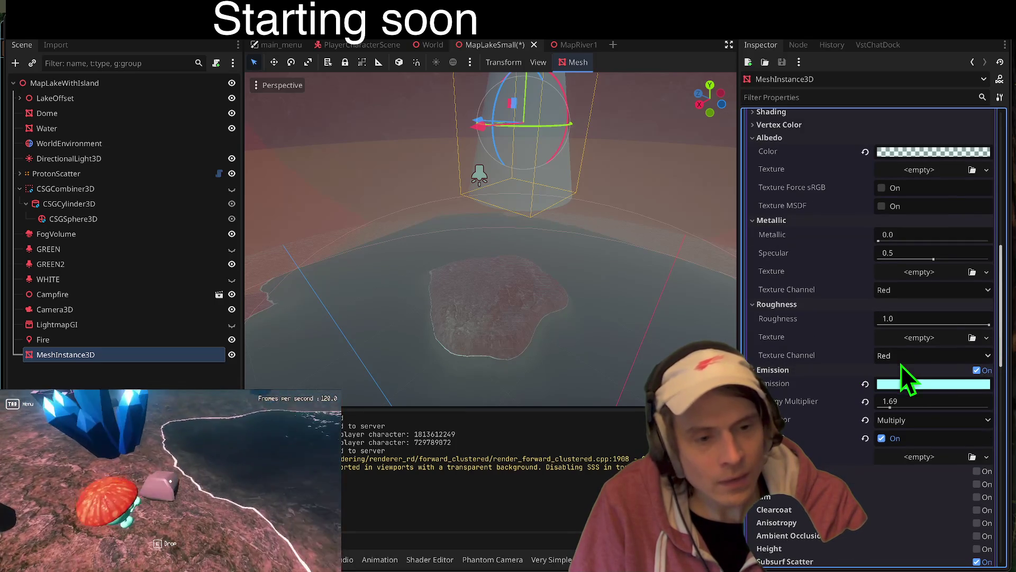
pyautogui.scroll(1, 941, 301)
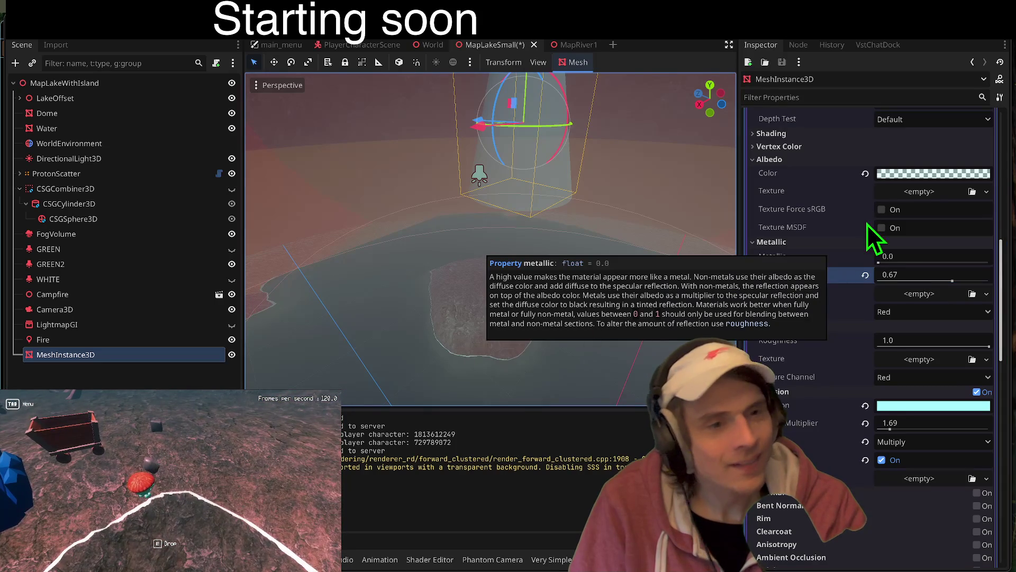
# - Expand the shading settings and reframe the viewport around the cone
pyautogui.scroll(4, 808, 183)
pyautogui.scroll(2, 808, 212)
pyautogui.click(812, 239)
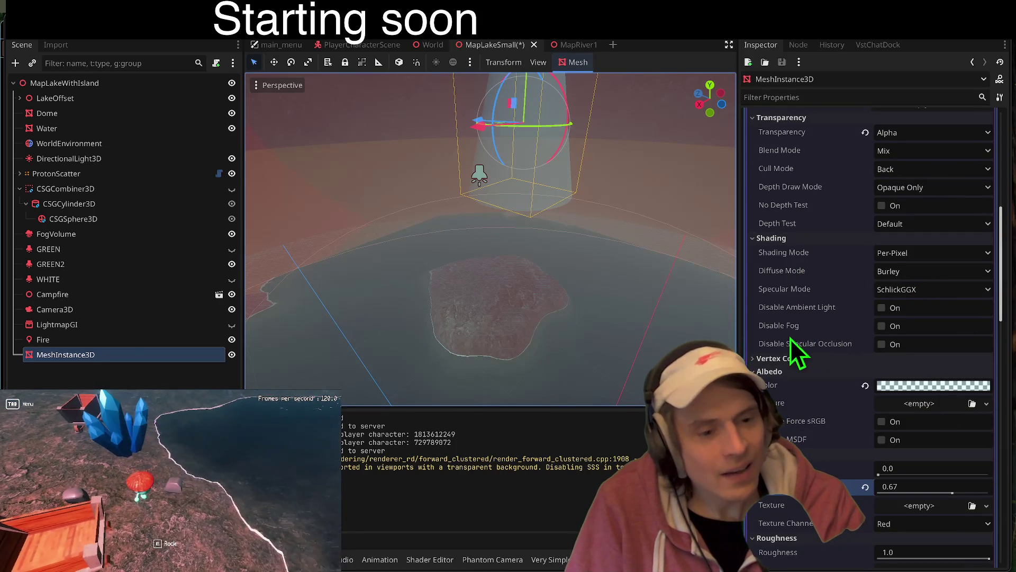
pyautogui.scroll(3, 810, 339)
pyautogui.scroll(1, 841, 328)
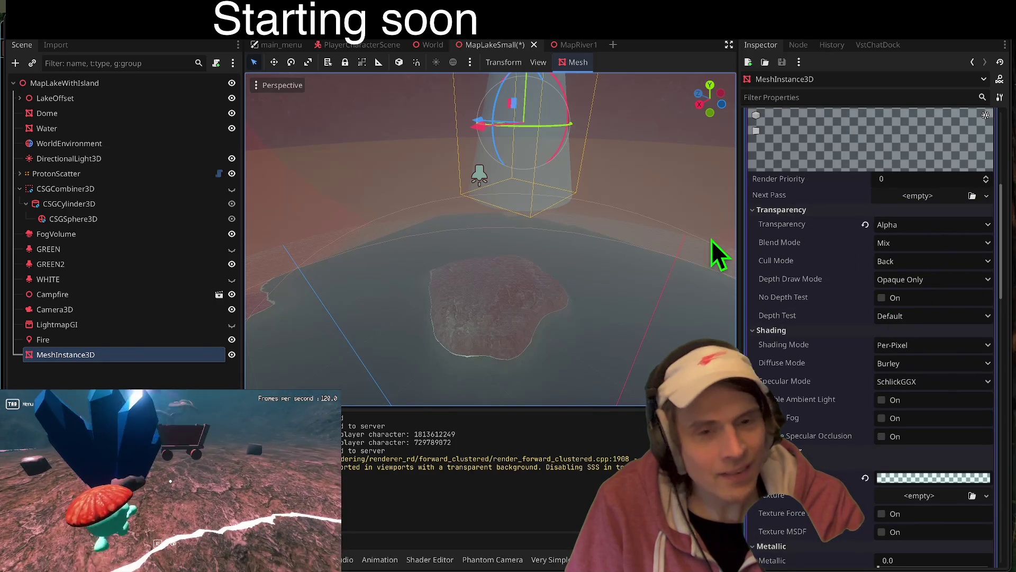
pyautogui.moveTo(715, 244); pyautogui.dragTo(688, 212)
pyautogui.moveTo(565, 281); pyautogui.dragTo(565, 280)
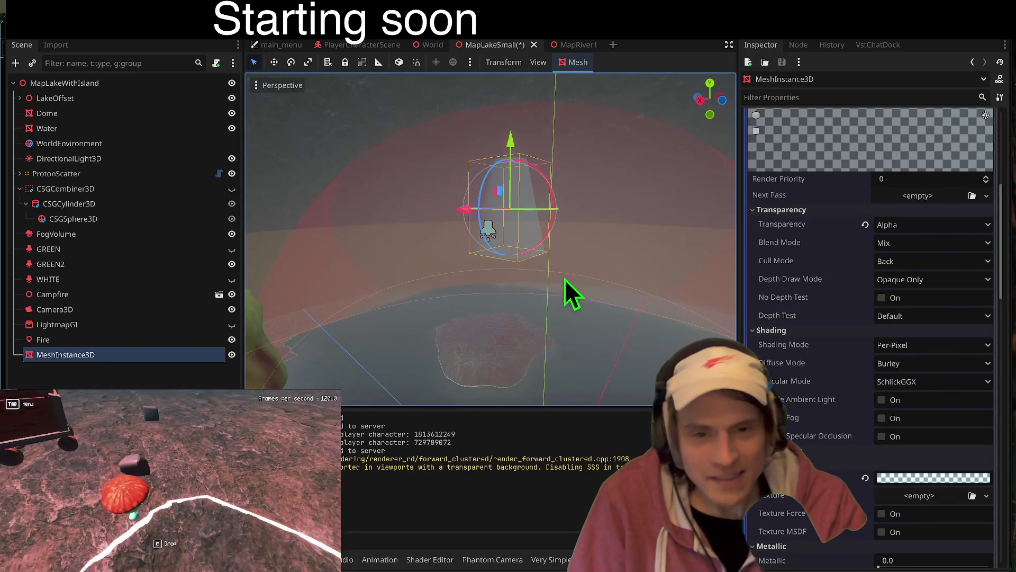
# - Lengthen the cone and set the material's render priority to -1
pyautogui.scroll(10, 893, 304)
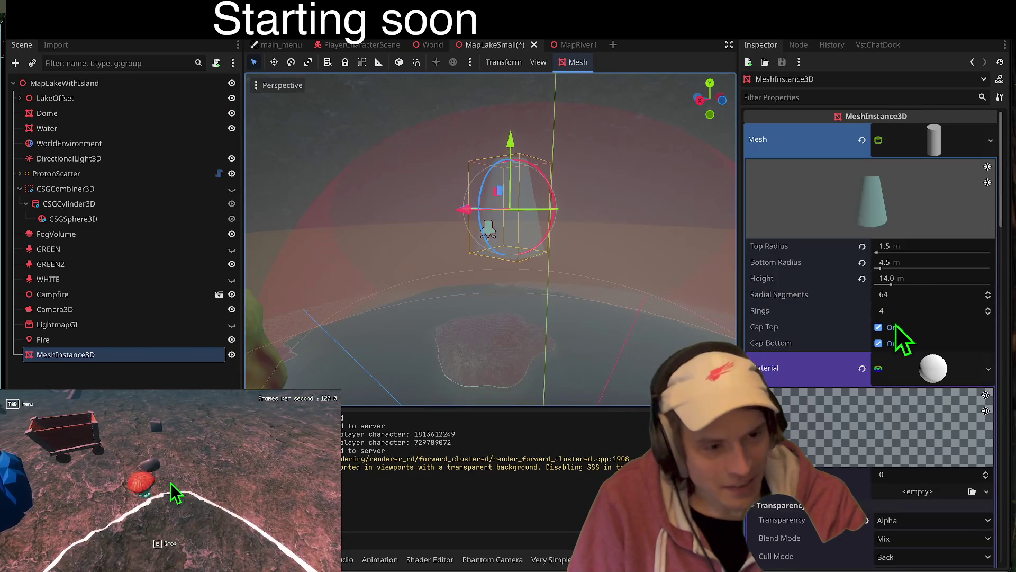
pyautogui.click(894, 279)
pyautogui.moveTo(897, 279)
pyautogui.mouseDown()
pyautogui.moveTo(910, 279)
pyautogui.moveTo(900, 279)
pyautogui.mouseUp()
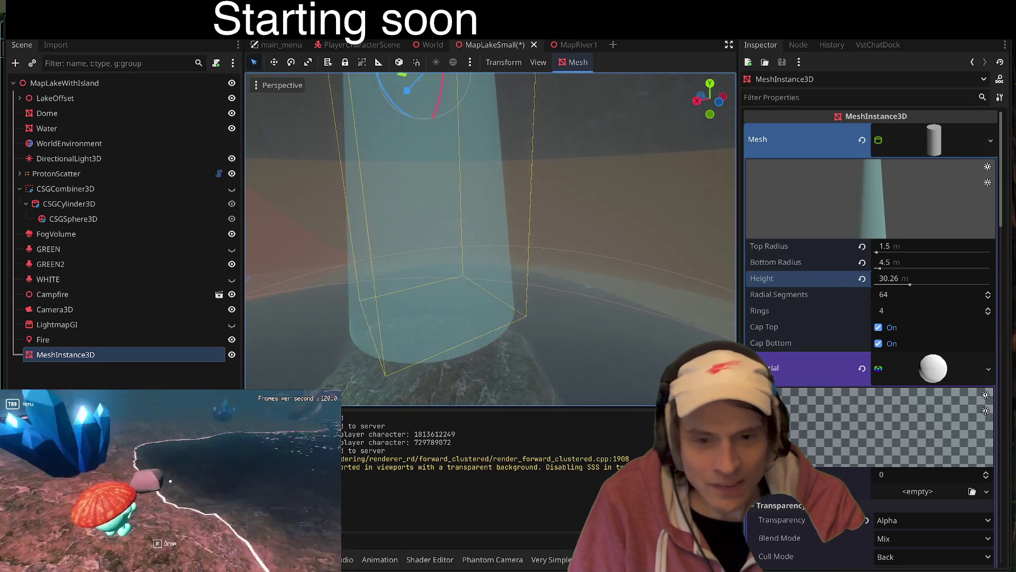
pyautogui.click(907, 473)
pyautogui.write('-1')
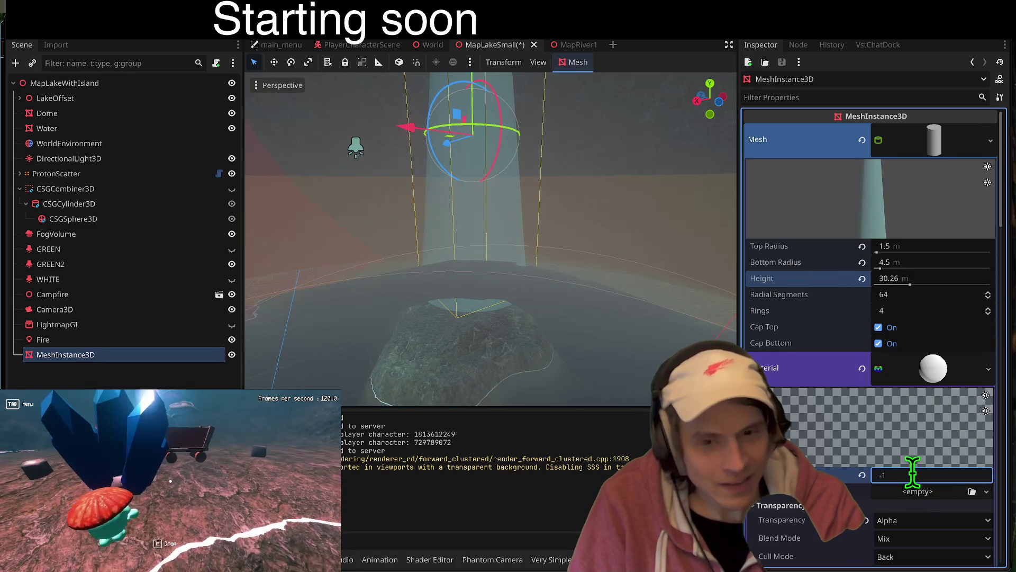
pyautogui.press('Return')
pyautogui.moveTo(913, 474); pyautogui.dragTo(931, 474)
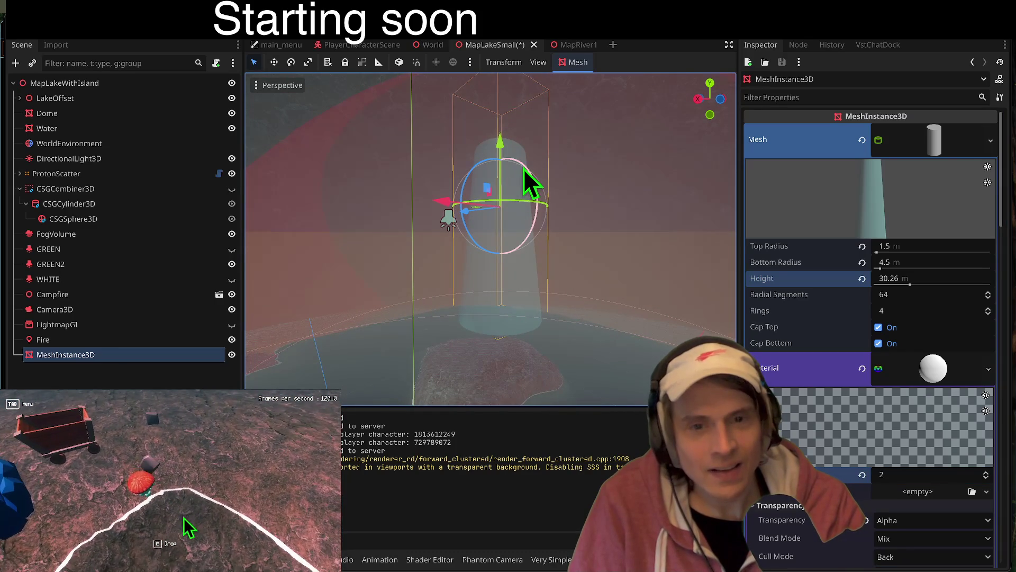
# - Set the cone's bottom radius to 13.5 and its height to 40.26 m
pyautogui.click(916, 262)
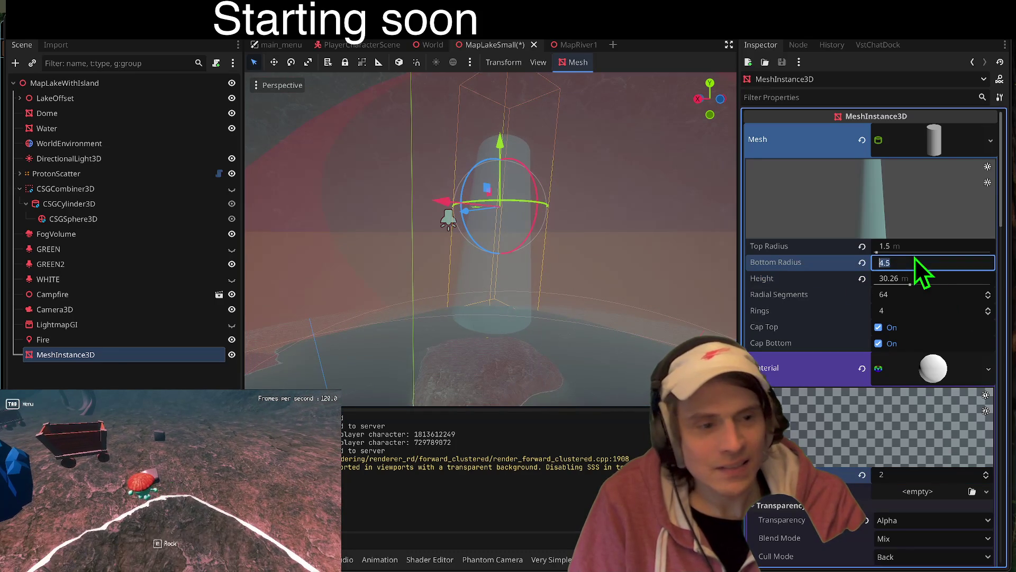
pyautogui.write('8.513.5')
pyautogui.moveTo(504, 142)
pyautogui.mouseDown()
pyautogui.moveTo(495, 235)
pyautogui.moveTo(583, 237)
pyautogui.mouseUp()
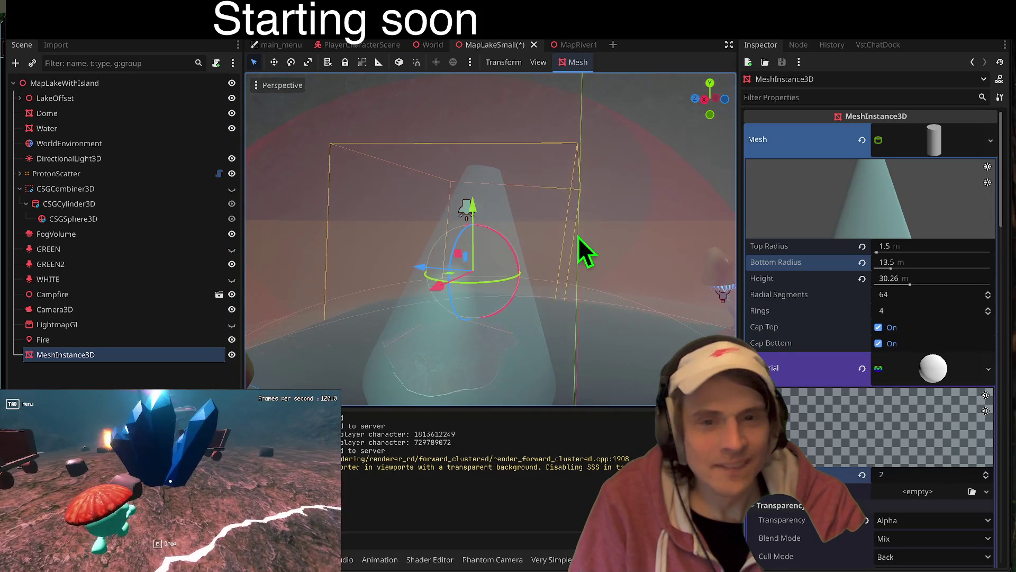
pyautogui.click(942, 281)
pyautogui.write('34.26')
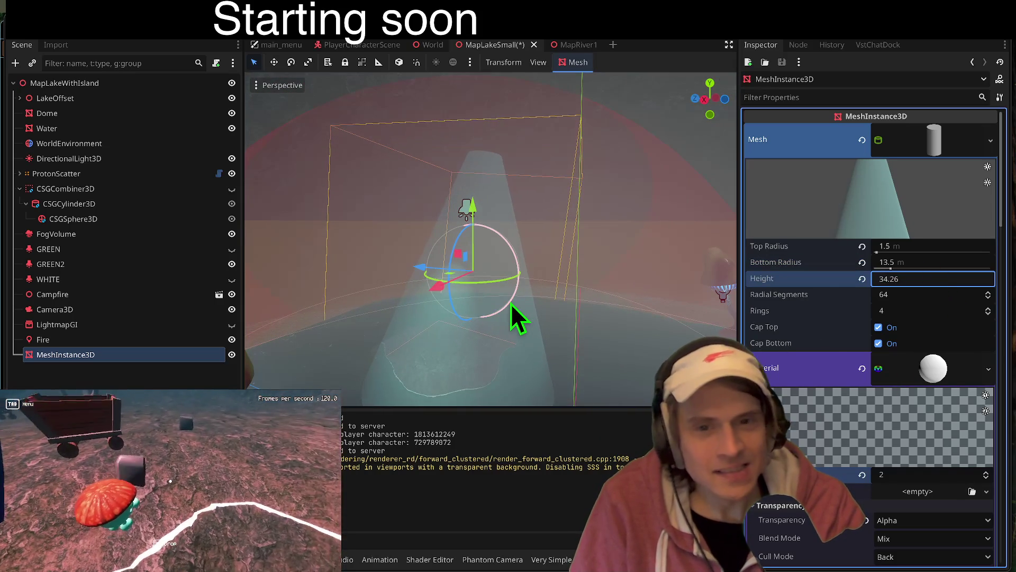
pyautogui.press('Up')
pyautogui.press('Up')
pyautogui.press('Up')
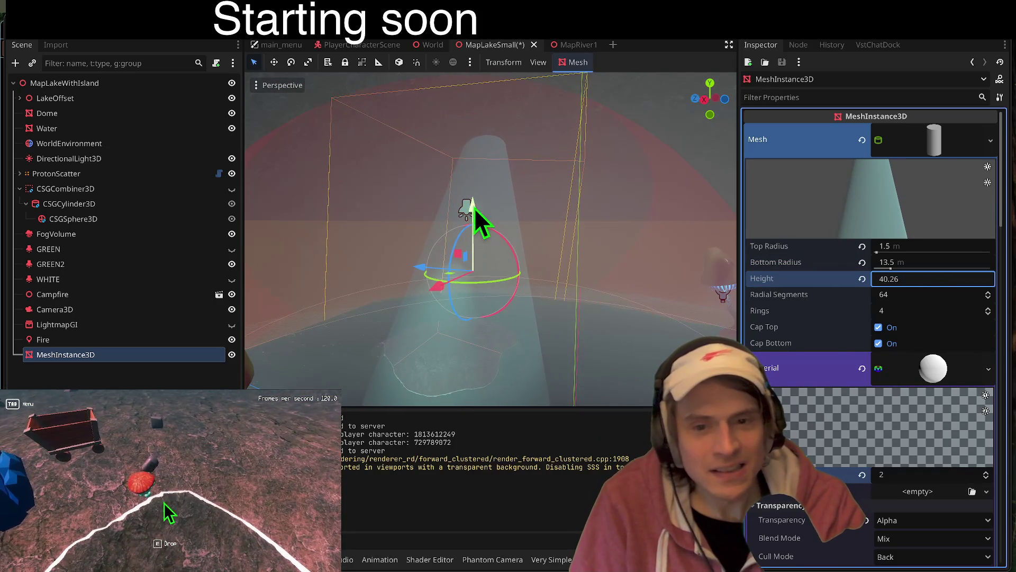
pyautogui.click(644, 296)
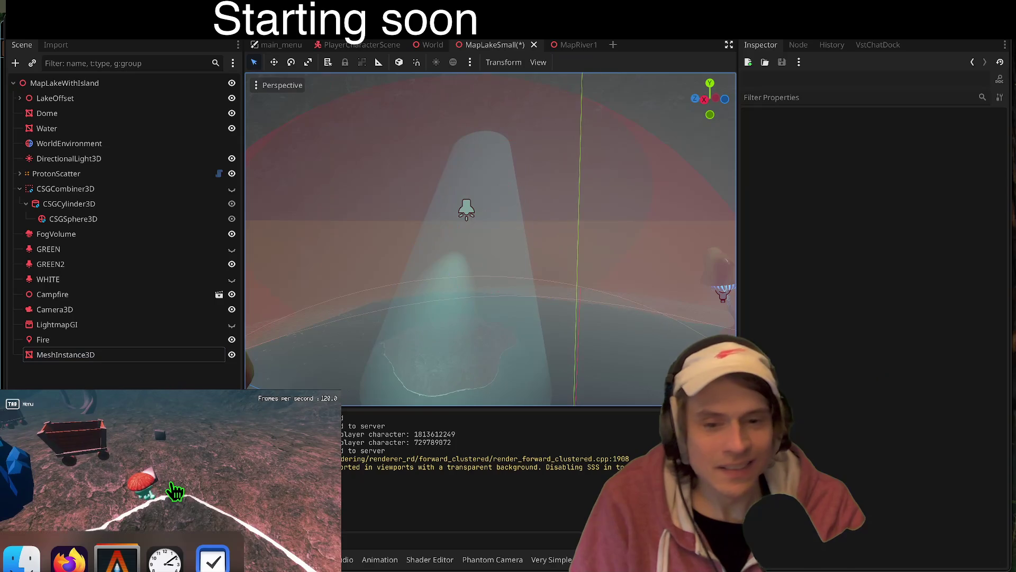
# - Toggle the in-game menu and pick up the rock in the running game
pyautogui.click(170, 485)
pyautogui.press('Tab')
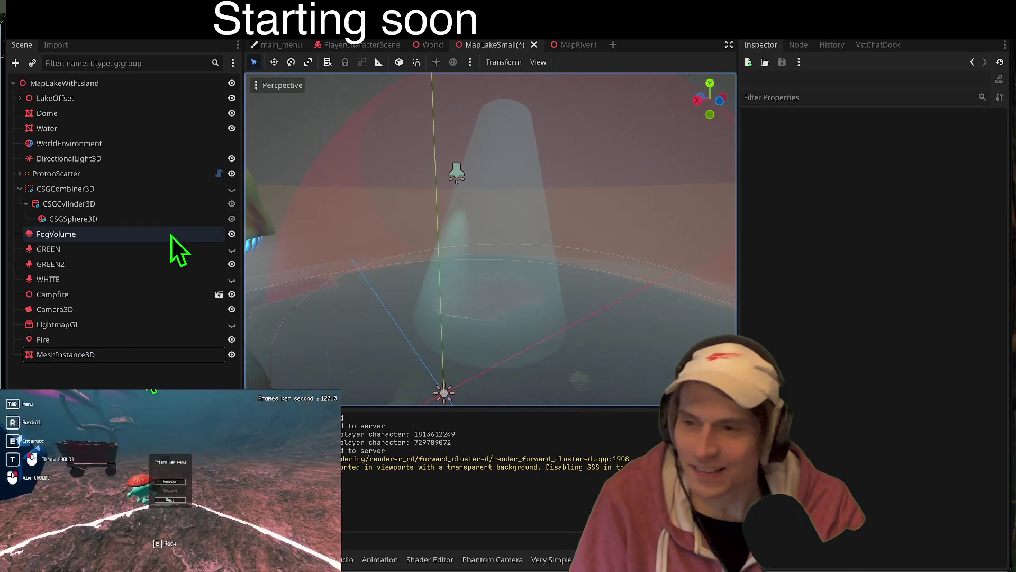
pyautogui.press('Tab')
pyautogui.press('e')
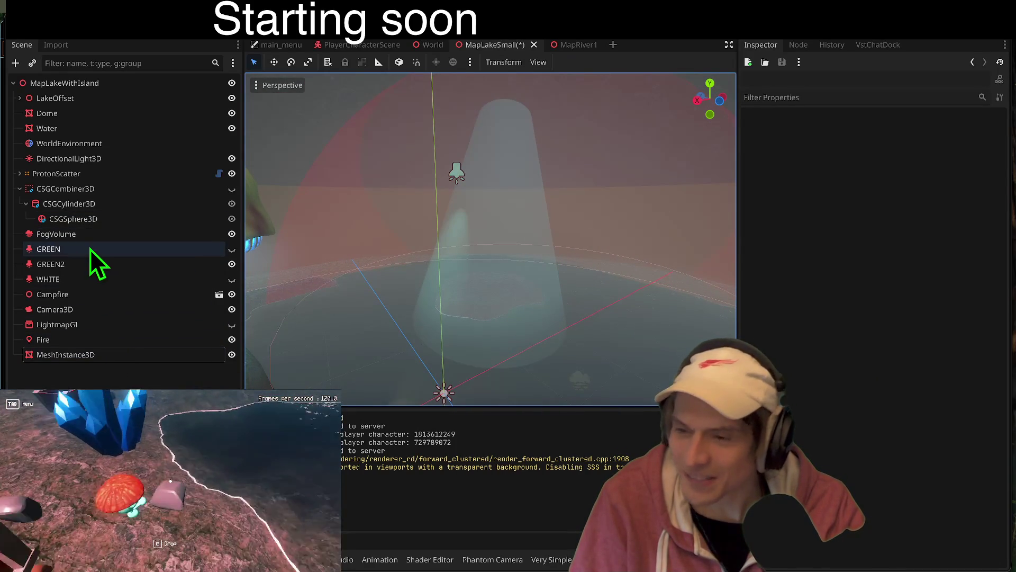
# - Select and focus GREEN2, then move it up to the narrow top of the cone
pyautogui.click(87, 262)
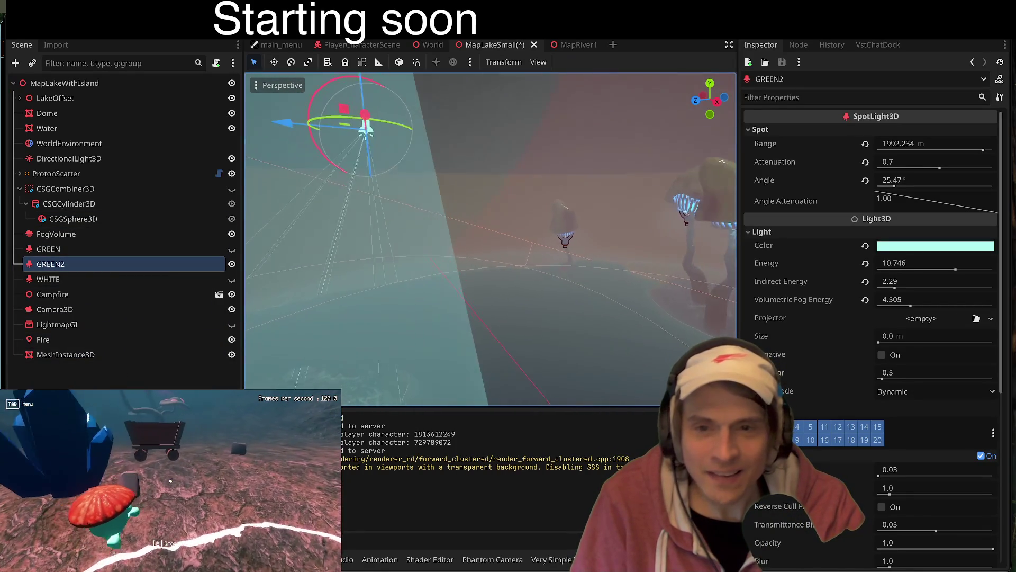
pyautogui.press('f')
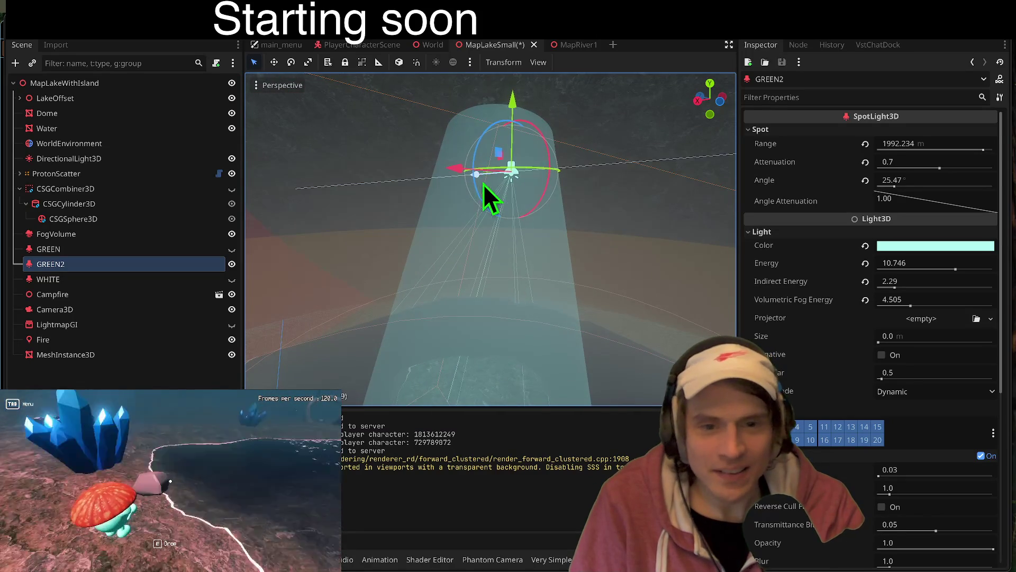
pyautogui.moveTo(484, 183)
pyautogui.mouseDown()
pyautogui.moveTo(545, 192)
pyautogui.moveTo(548, 173)
pyautogui.moveTo(513, 145)
pyautogui.mouseUp()
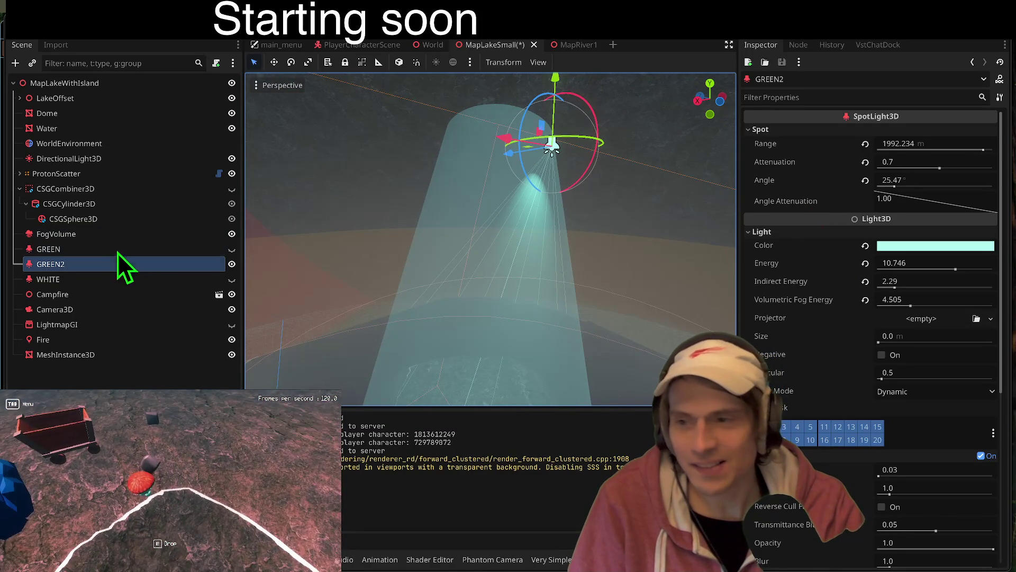
pyautogui.doubleClick(85, 363)
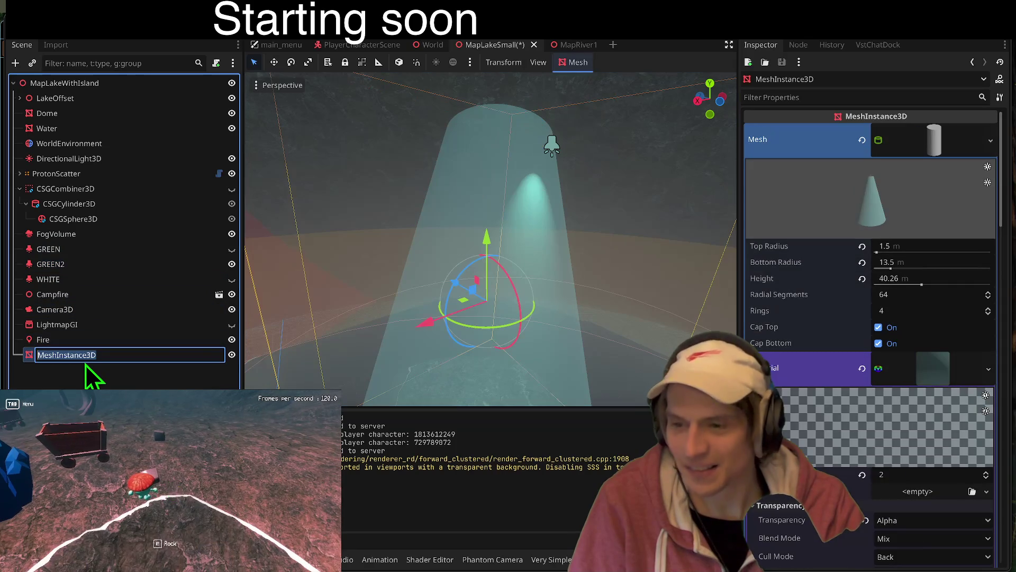
# - Rename the cone to LIGHT VOLUMe and set its blend mode to Add after trying Multiply and Subtract
pyautogui.write('LIGHT ')
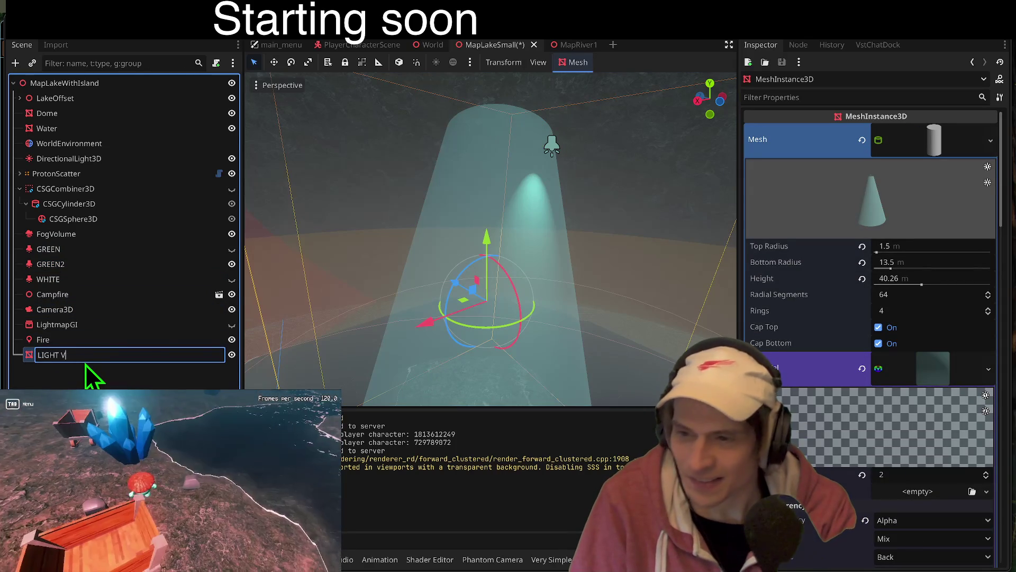
pyautogui.write('VOLUMe')
pyautogui.press('Return')
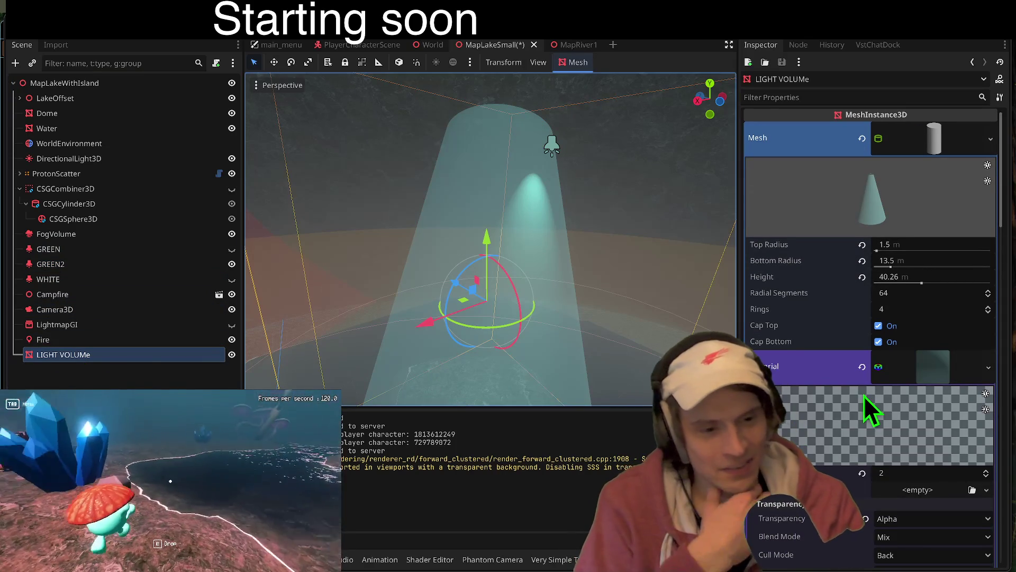
pyautogui.scroll(-5, 868, 398)
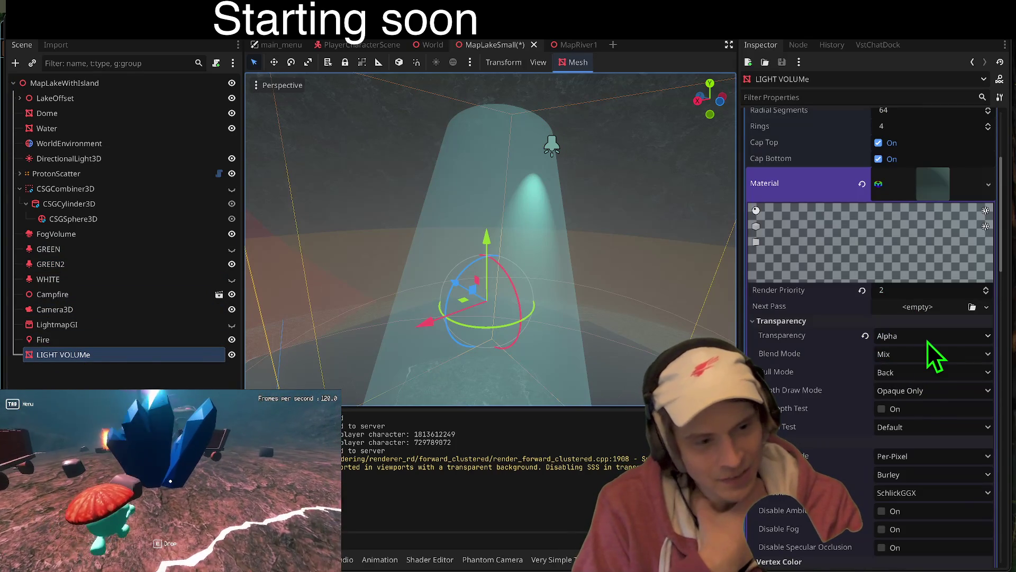
pyautogui.click(928, 338)
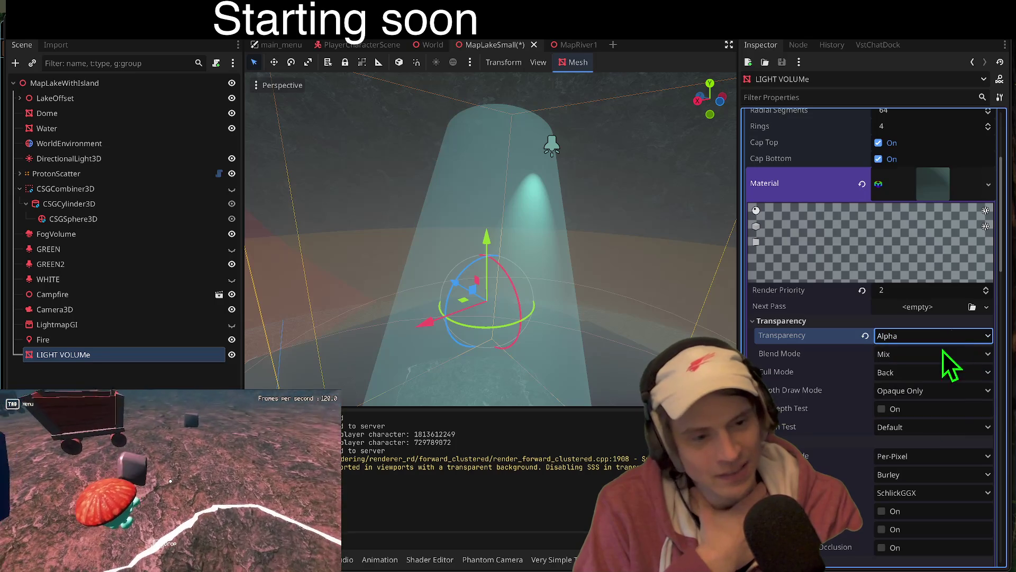
pyautogui.click(940, 354)
pyautogui.click(937, 390)
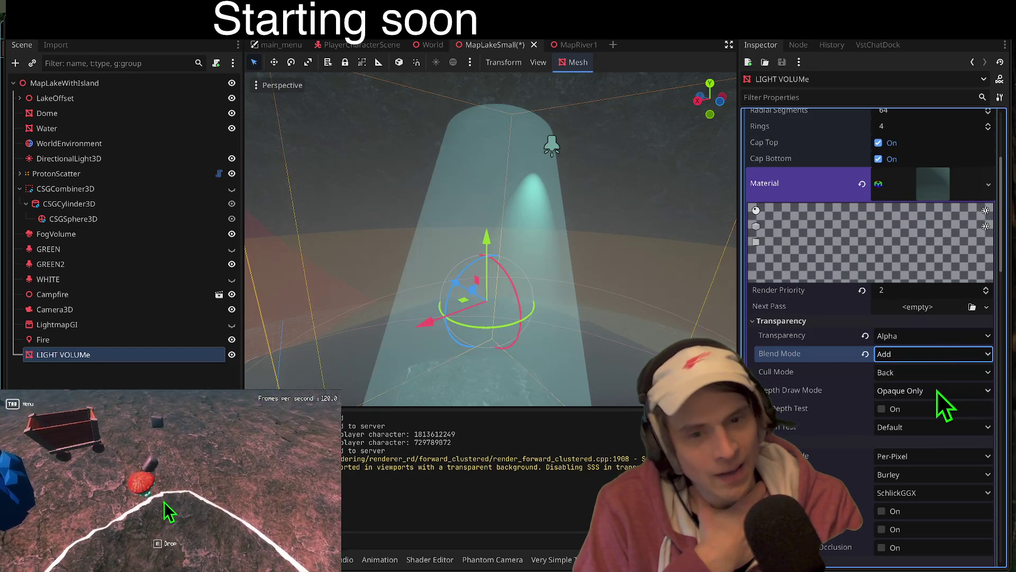
pyautogui.click(942, 354)
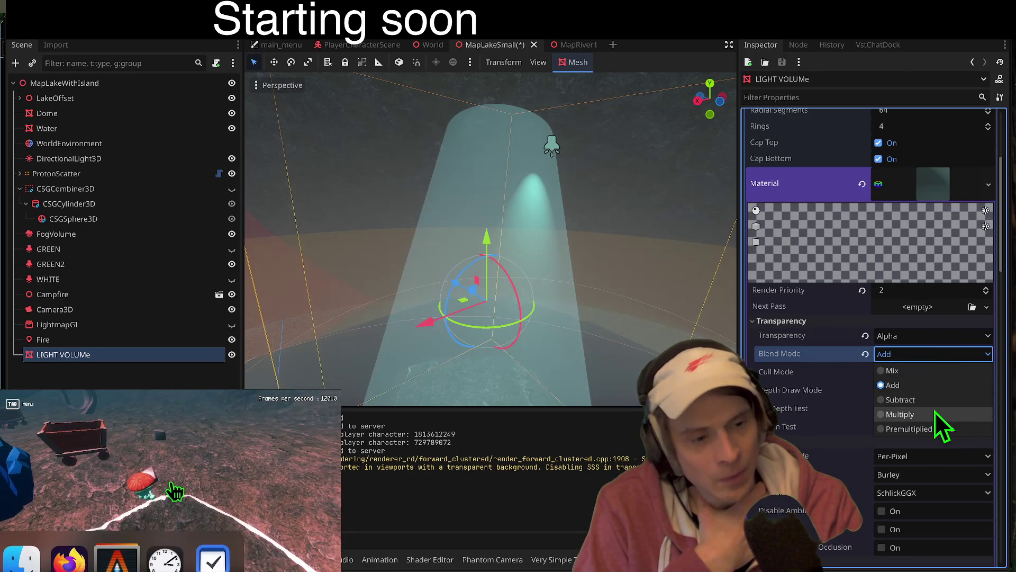
pyautogui.click(934, 411)
pyautogui.click(935, 350)
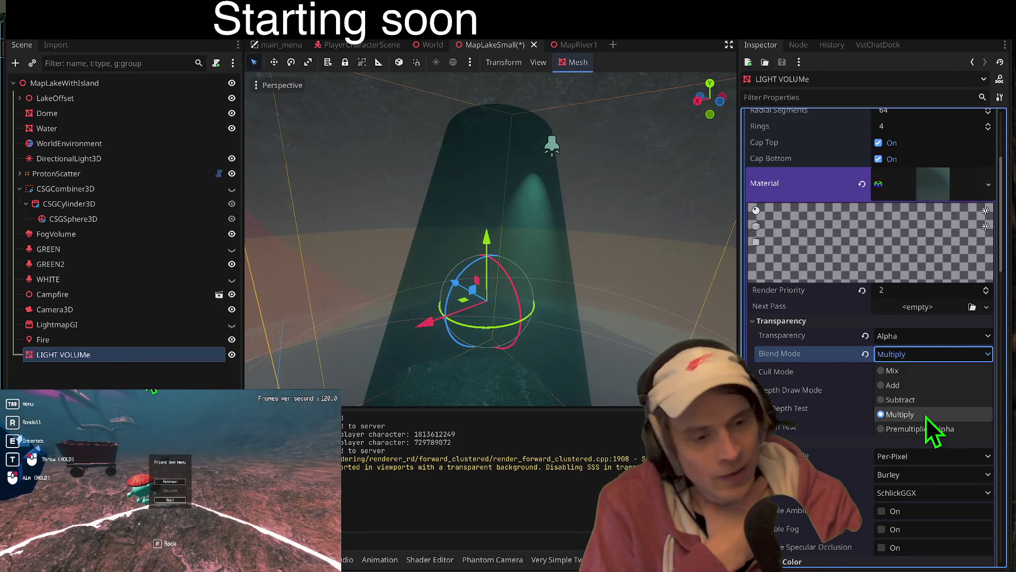
pyautogui.click(929, 405)
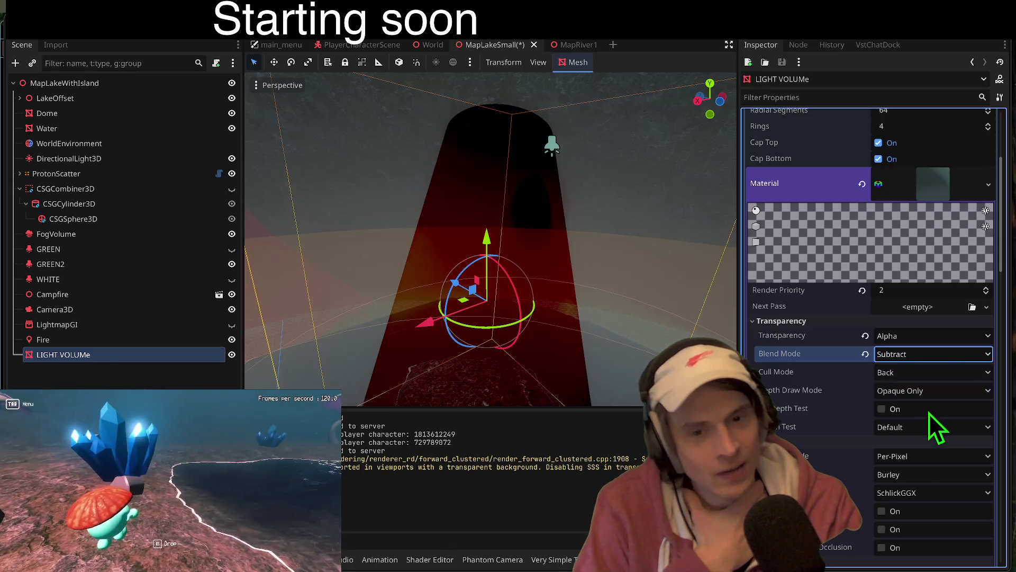
pyautogui.click(922, 355)
pyautogui.click(924, 389)
# - Try other depth and shading modes, keeping Opaque Only, depth testing, Per-Pixel and SchlickGGX
pyautogui.click(906, 389)
pyautogui.click(951, 427)
pyautogui.click(922, 389)
pyautogui.click(911, 406)
pyautogui.click(893, 411)
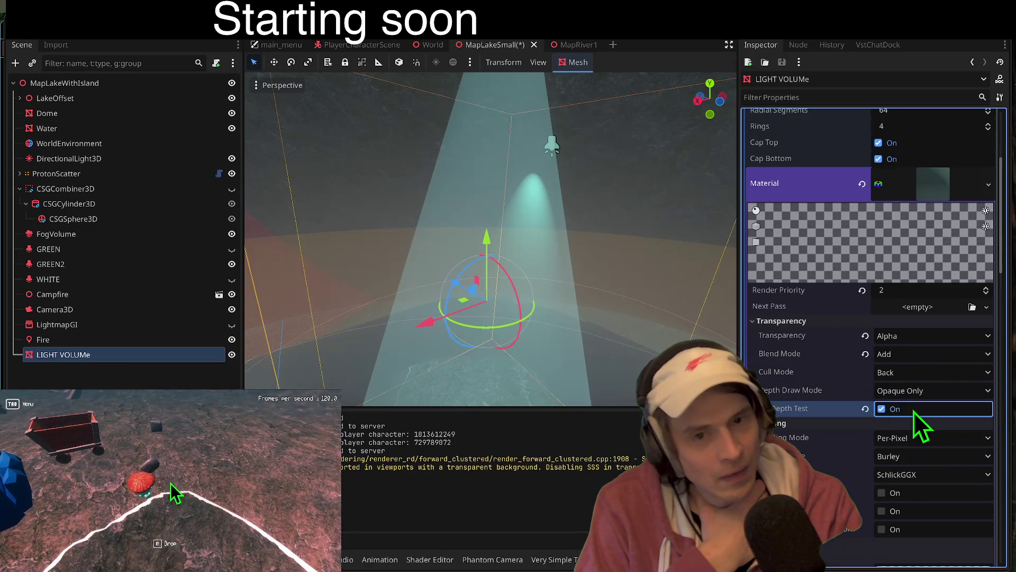
pyautogui.click(914, 411)
pyautogui.scroll(-3, 903, 433)
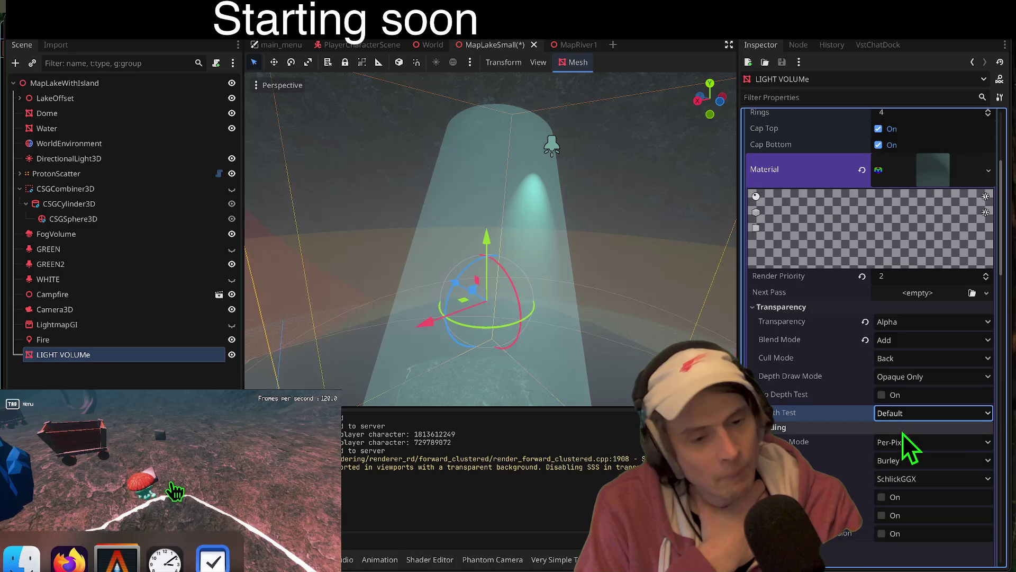
pyautogui.click(932, 376)
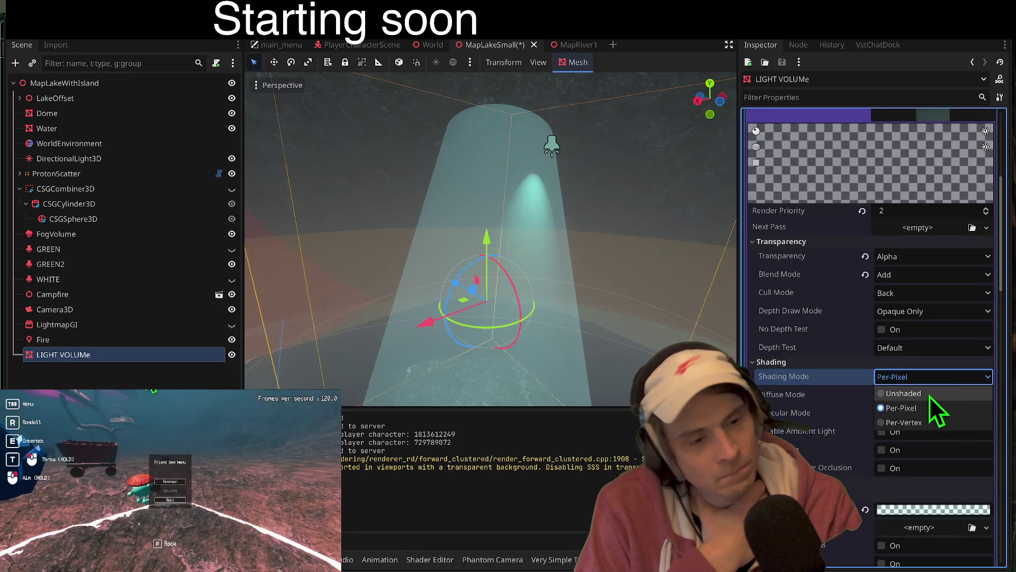
pyautogui.click(936, 393)
pyautogui.click(923, 377)
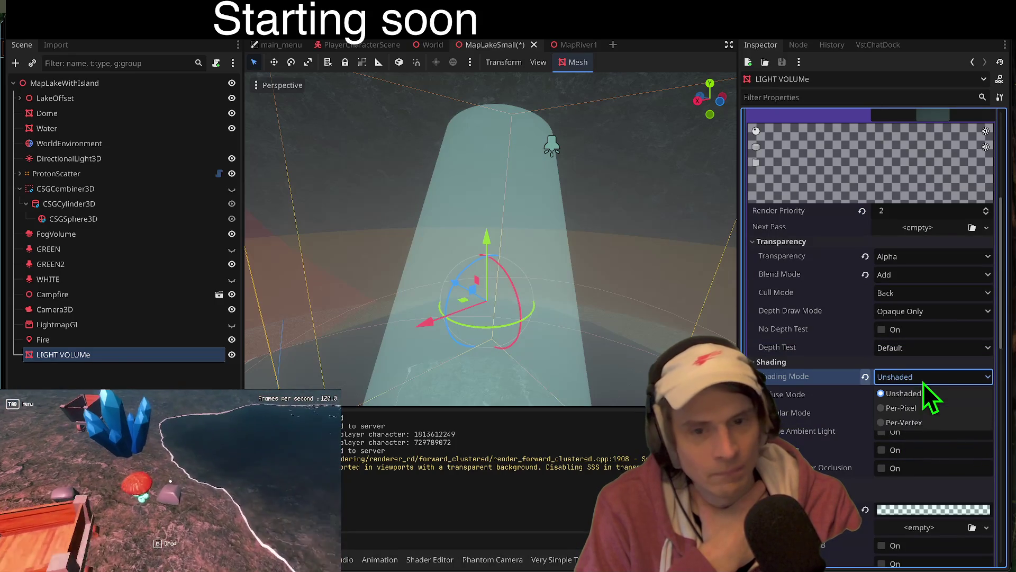
pyautogui.click(912, 409)
pyautogui.click(899, 415)
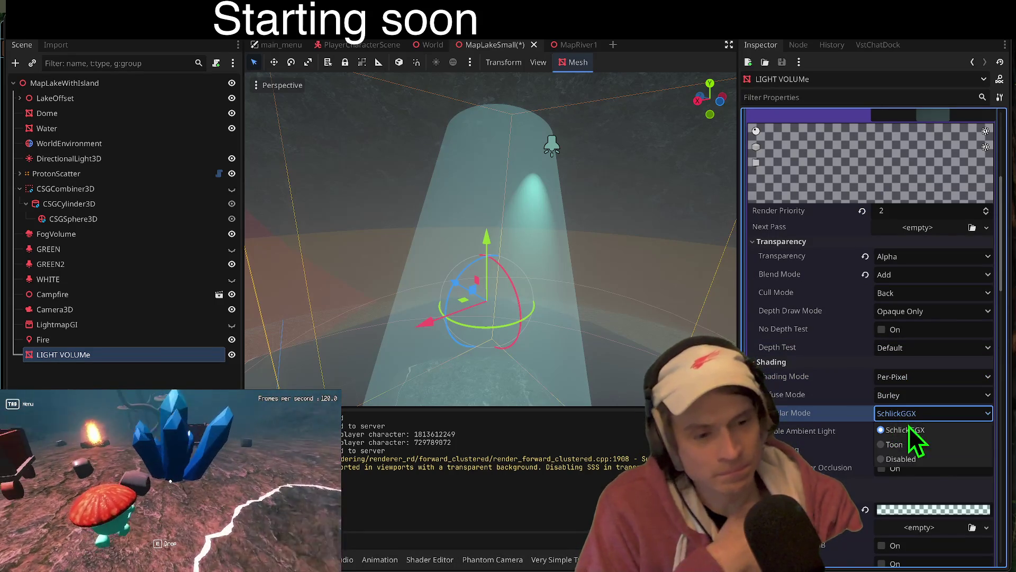
pyautogui.click(835, 450)
pyautogui.scroll(-1, 874, 440)
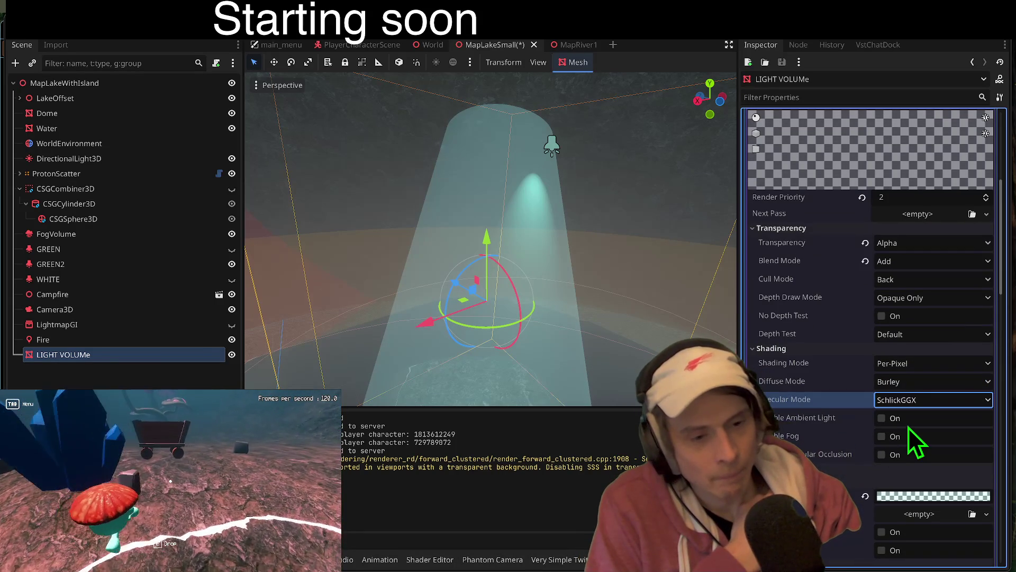
pyautogui.click(880, 419)
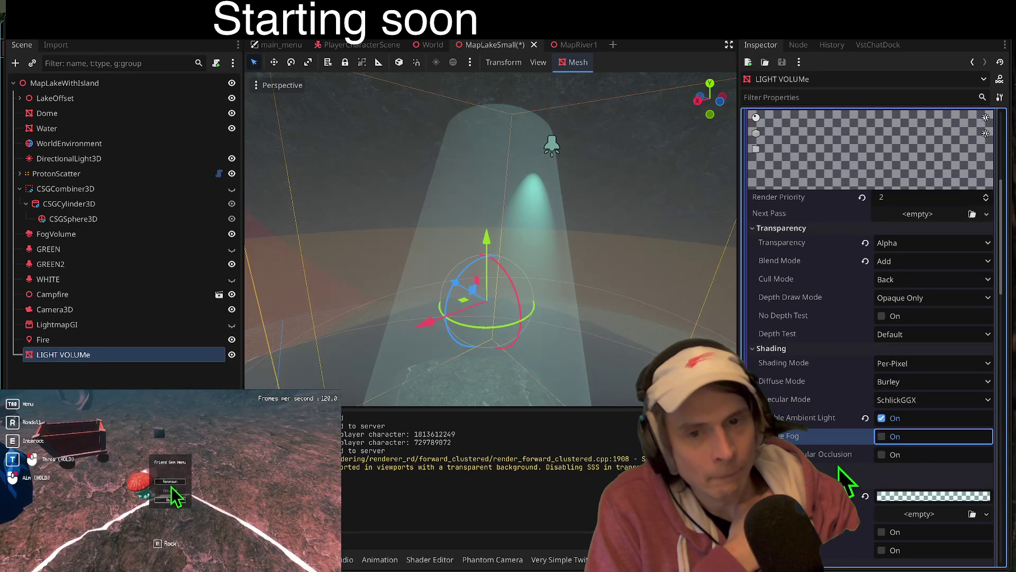
pyautogui.click(882, 437)
pyautogui.moveTo(506, 249); pyautogui.dragTo(505, 281)
pyautogui.click(894, 496)
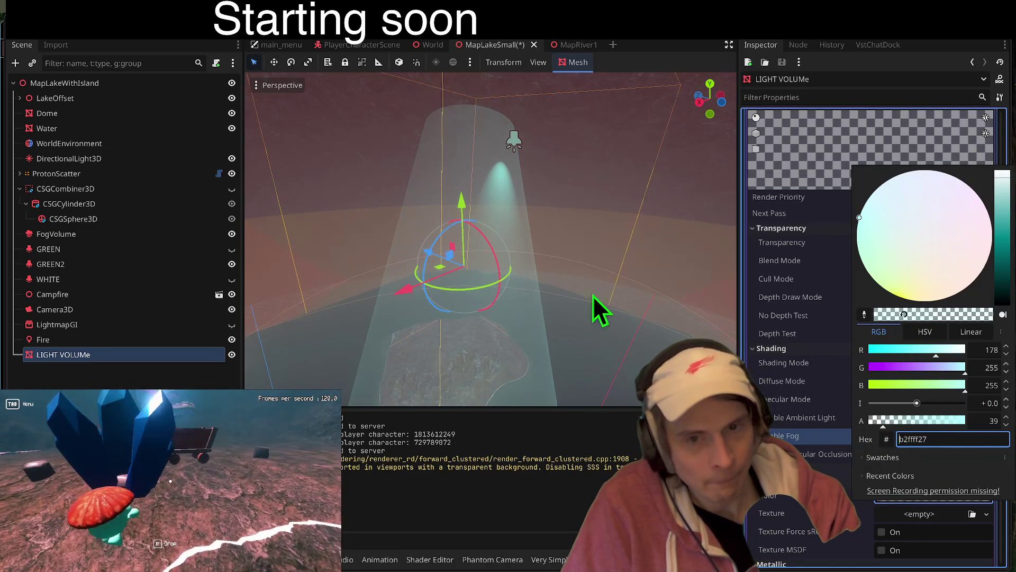
pyautogui.click(525, 316)
pyautogui.press('w')
pyautogui.moveTo(526, 312); pyautogui.dragTo(532, 297)
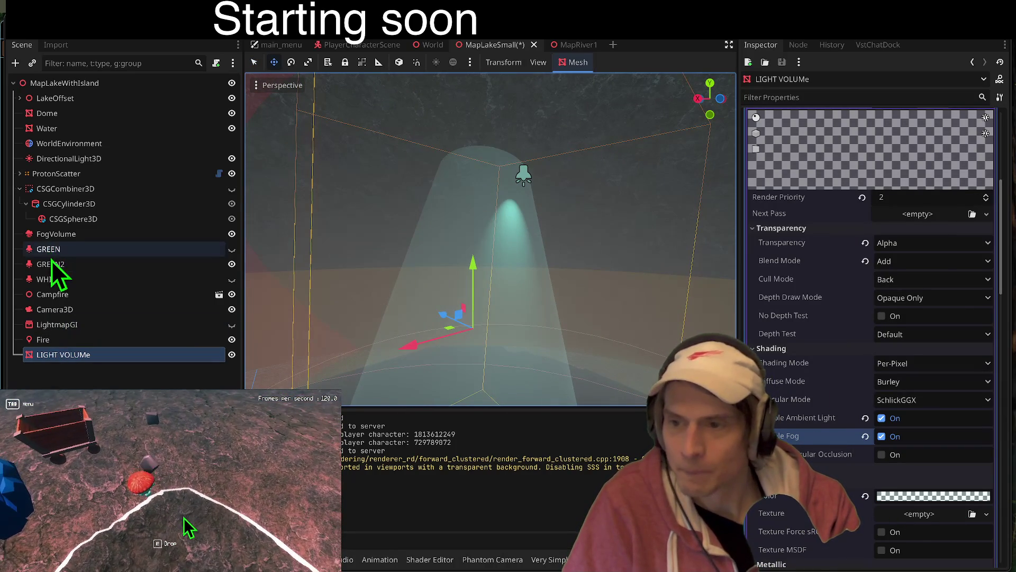
pyautogui.click(51, 261)
pyautogui.moveTo(477, 186); pyautogui.dragTo(459, 194)
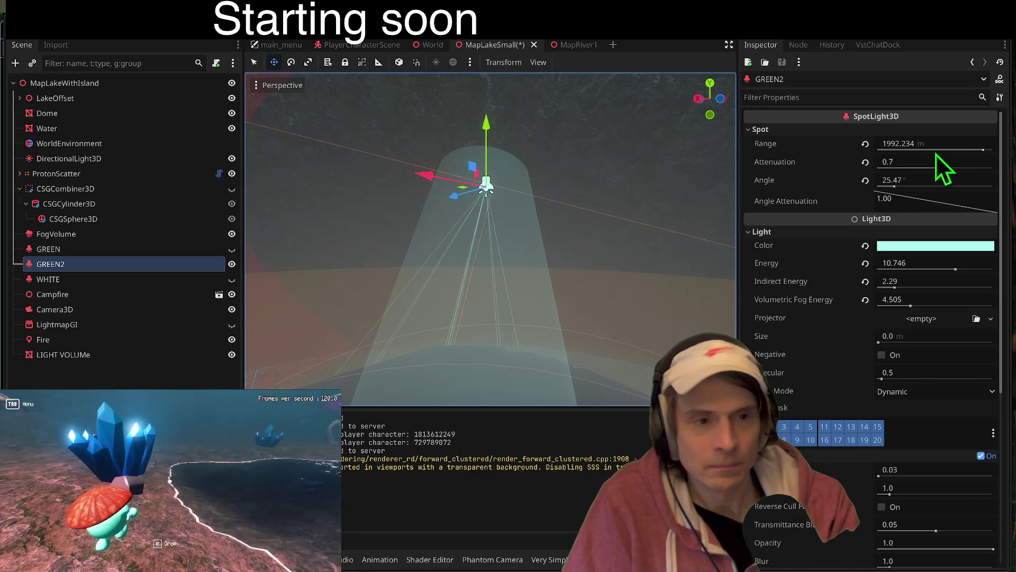
pyautogui.click(126, 354)
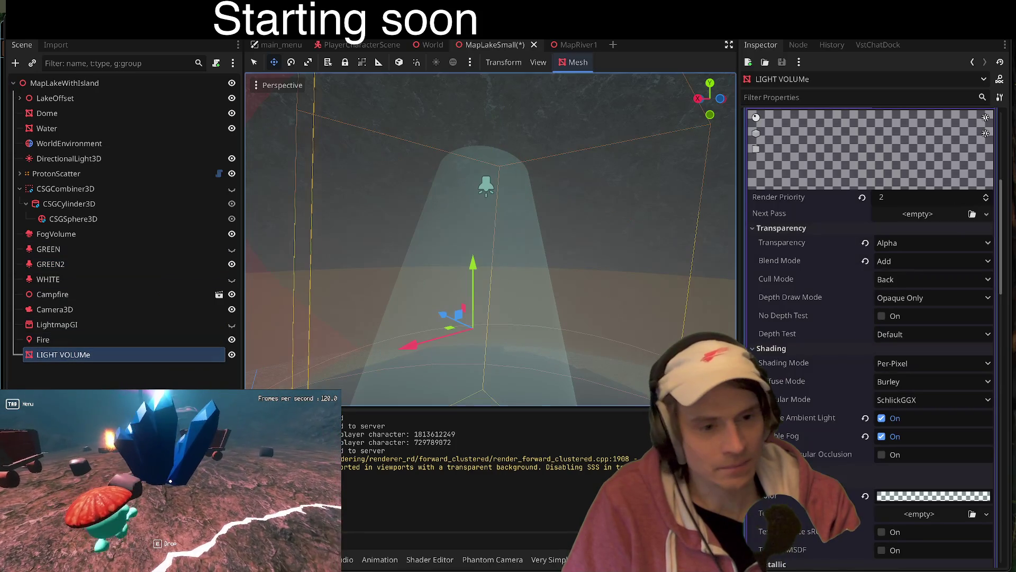
pyautogui.scroll(1, 922, 333)
pyautogui.scroll(-10, 922, 323)
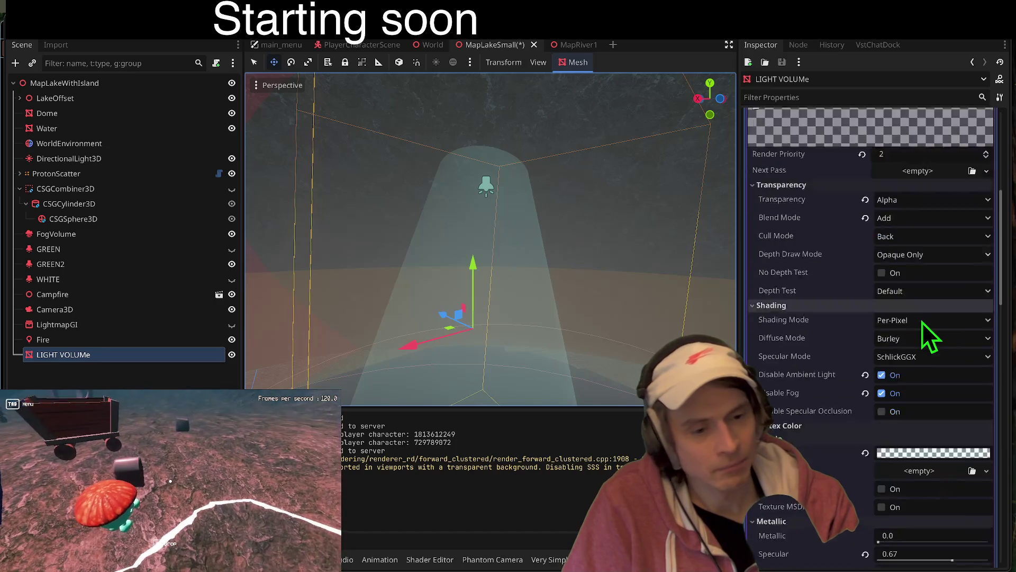
pyautogui.scroll(-8, 917, 459)
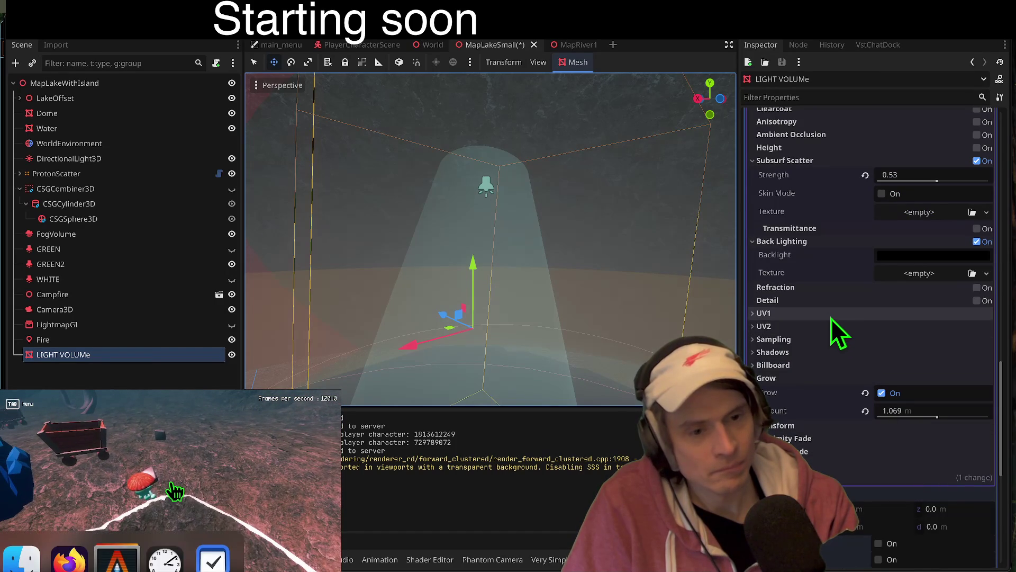
# - Enable refraction on the LIGHT VOLUMe material, leaving its scale at the 0.05 default
pyautogui.click(834, 288)
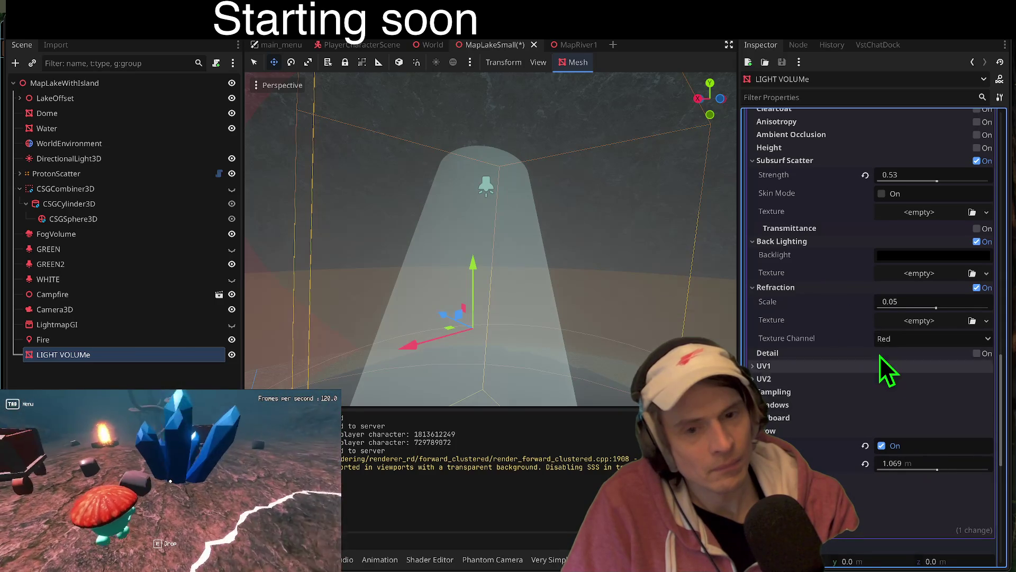
pyautogui.moveTo(938, 309)
pyautogui.mouseDown()
pyautogui.moveTo(909, 309)
pyautogui.moveTo(991, 306)
pyautogui.mouseUp()
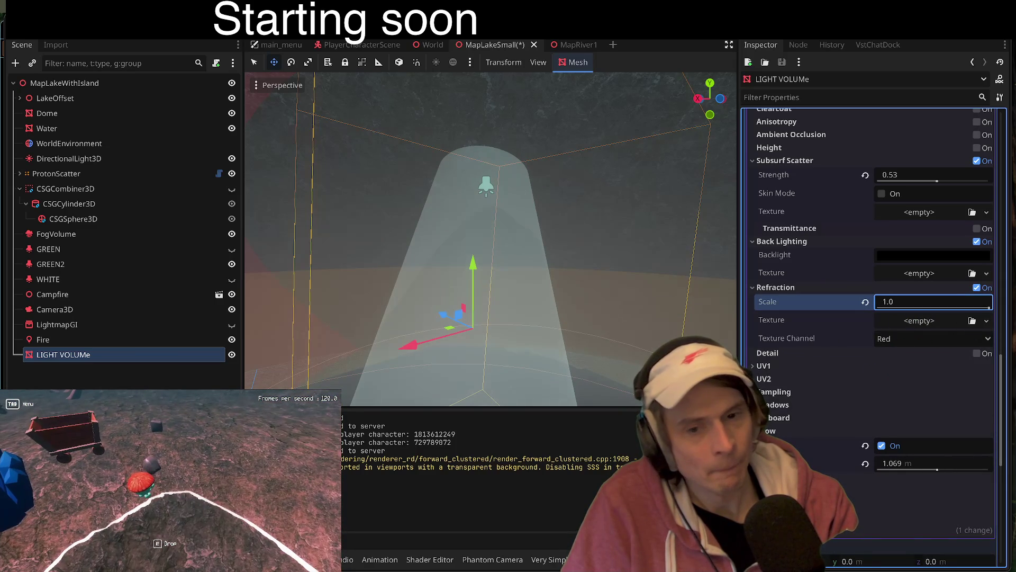
pyautogui.click(865, 302)
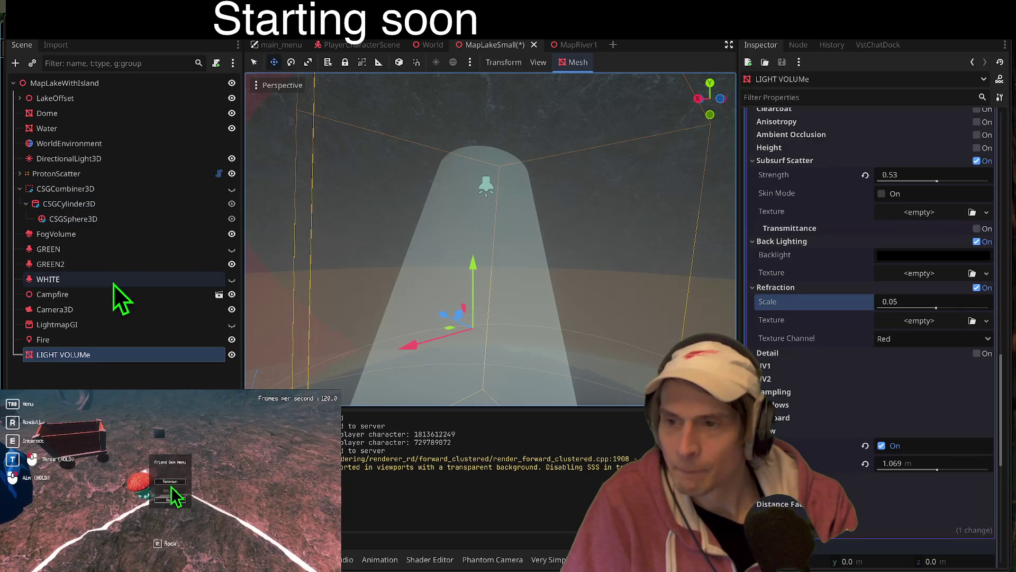
pyautogui.click(118, 263)
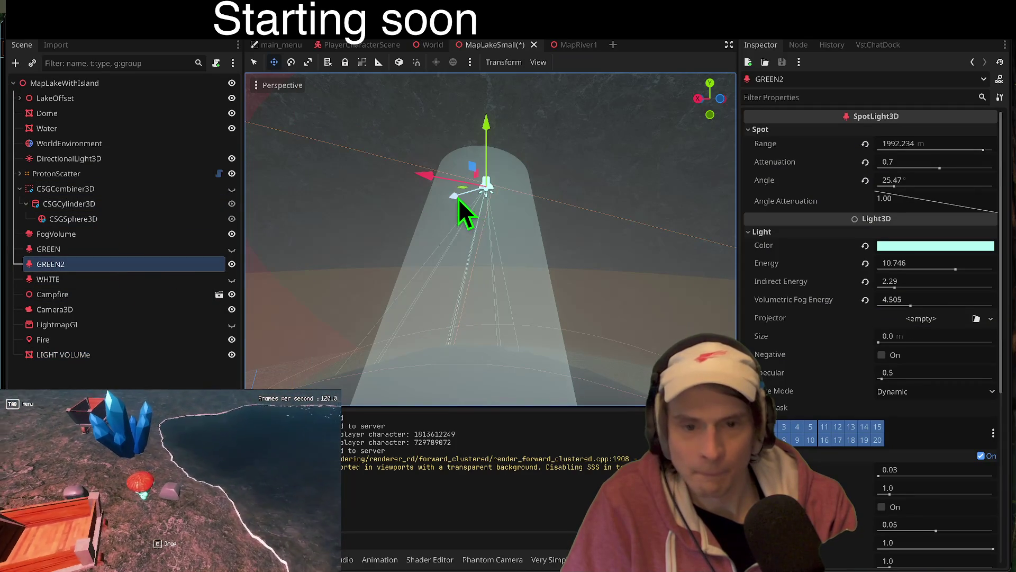
# - Start moving the GREEN2 spotlight, then cancel the move and clear the selection
pyautogui.press('g')
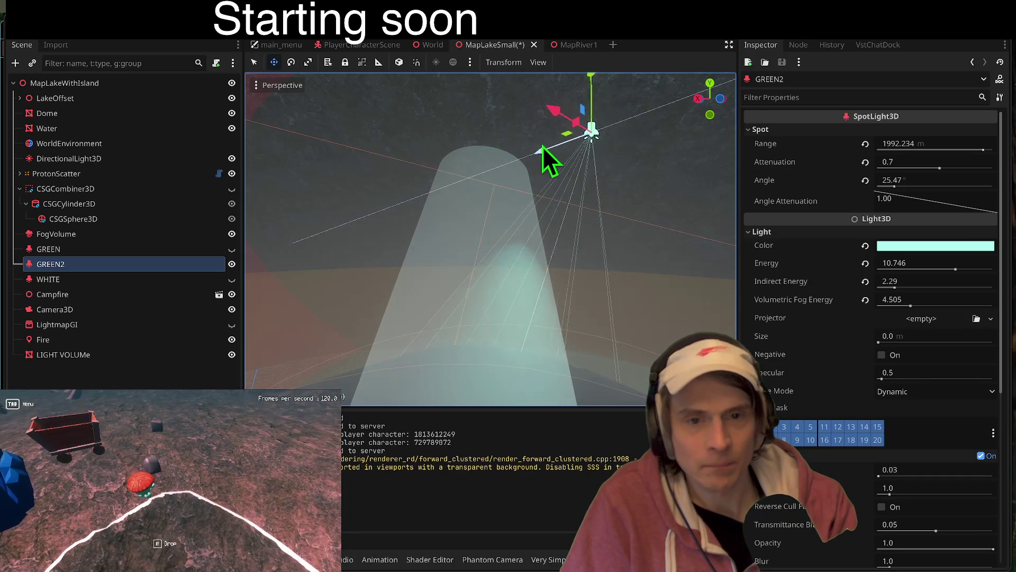
pyautogui.moveTo(541, 116)
pyautogui.mouseDown()
pyautogui.moveTo(497, 180)
pyautogui.moveTo(472, 167)
pyautogui.moveTo(503, 163)
pyautogui.mouseUp()
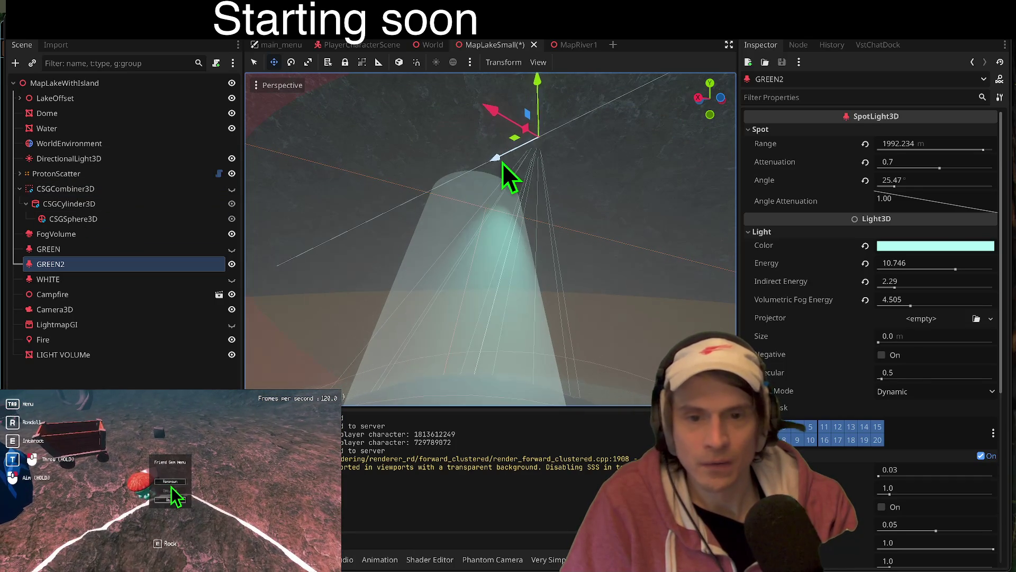
pyautogui.hotkey('ctrl', 's')
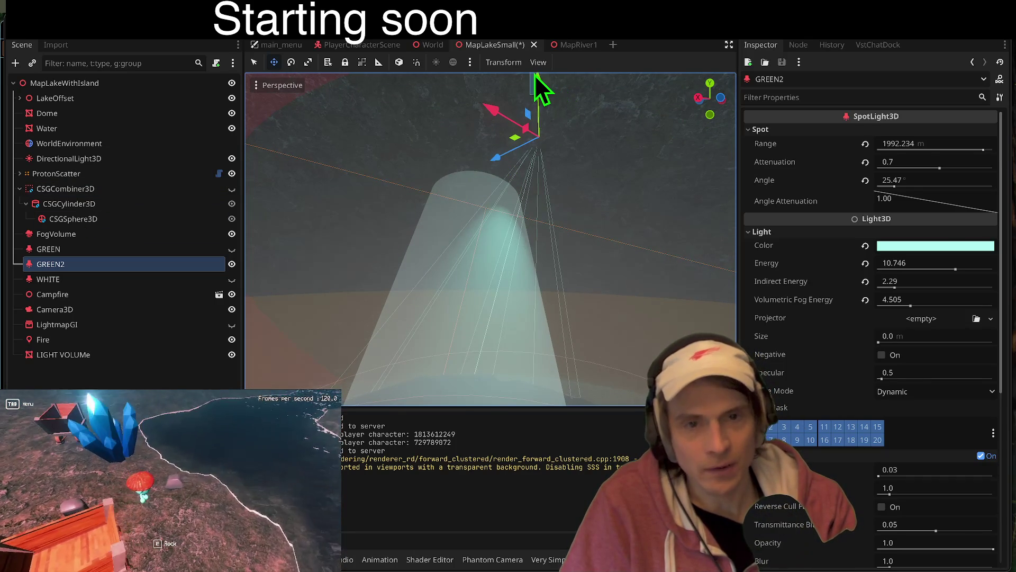
pyautogui.click(477, 127)
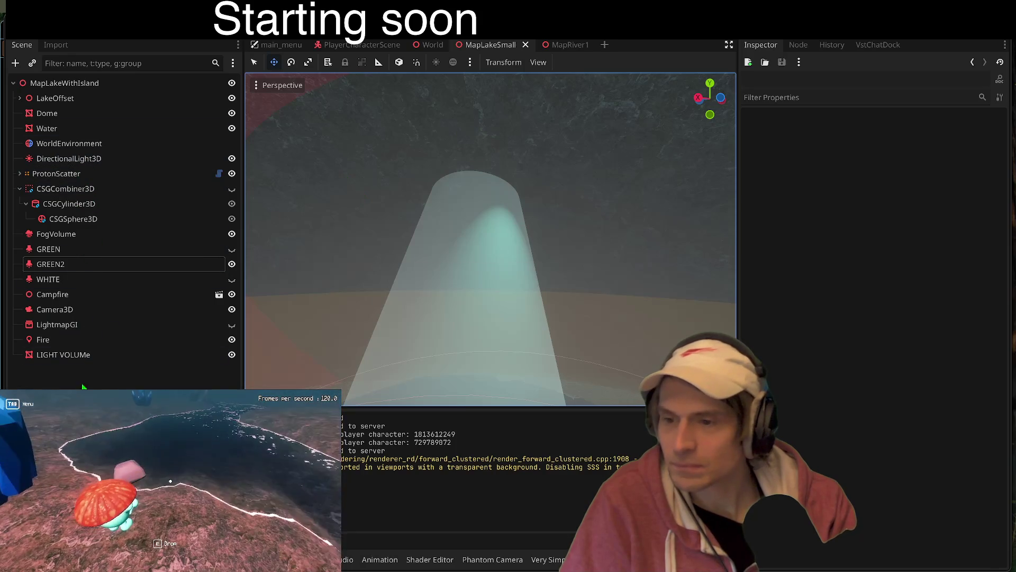
# - Select Camera3D, preview through it, then reselect the LIGHT VOLUMe cone
pyautogui.click(79, 309)
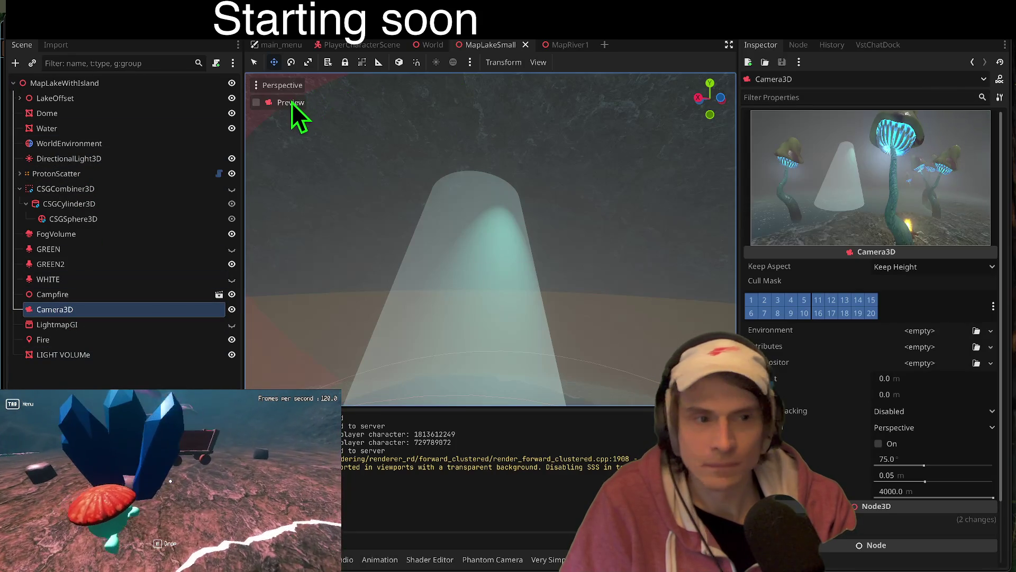
pyautogui.click(291, 103)
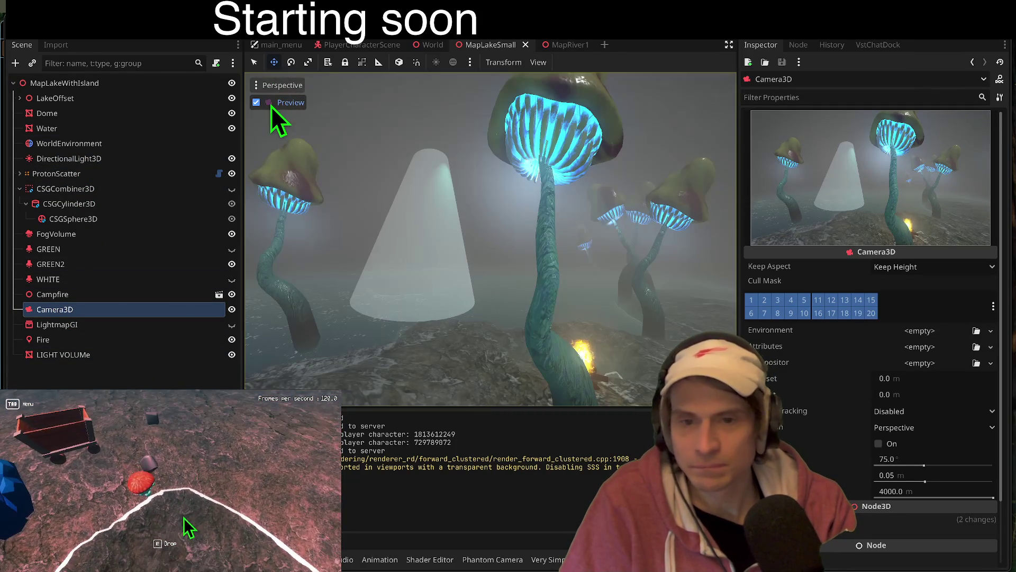
pyautogui.click(134, 354)
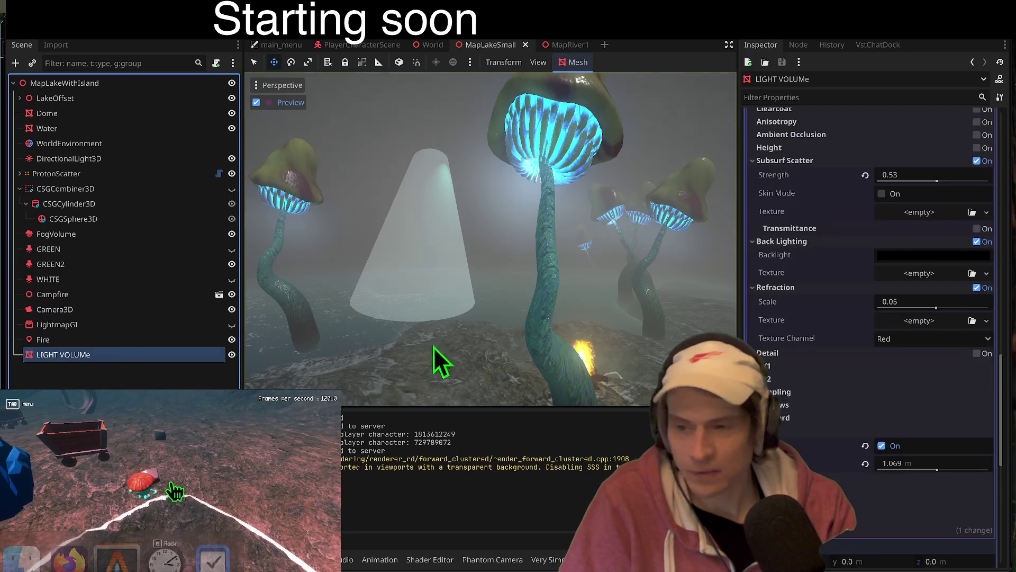
# - Set the cone material's texture filter to Nearest Mipmap Anisotropic
pyautogui.scroll(-3, 942, 361)
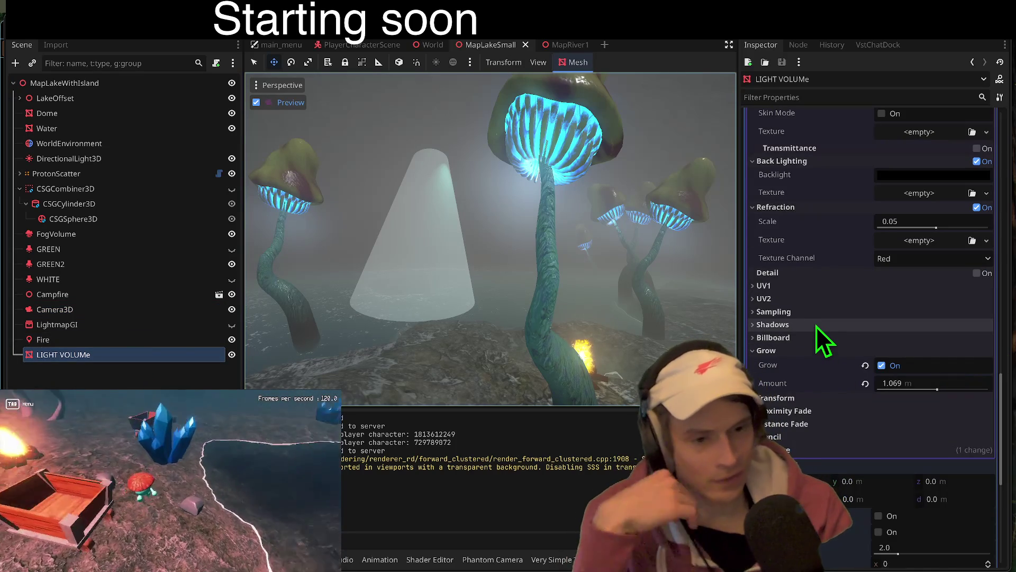
pyautogui.click(823, 316)
pyautogui.click(976, 330)
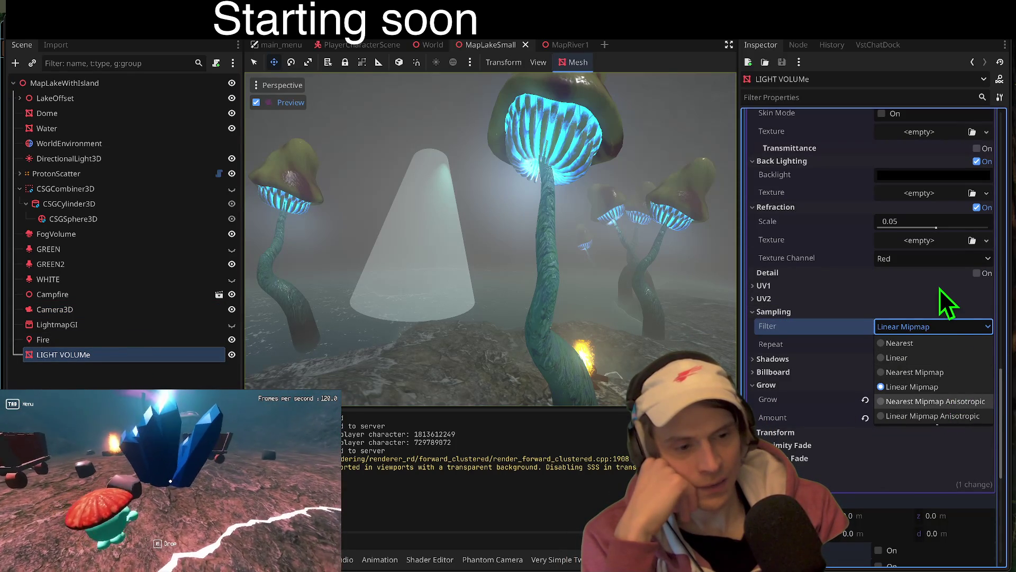
pyautogui.press('Return')
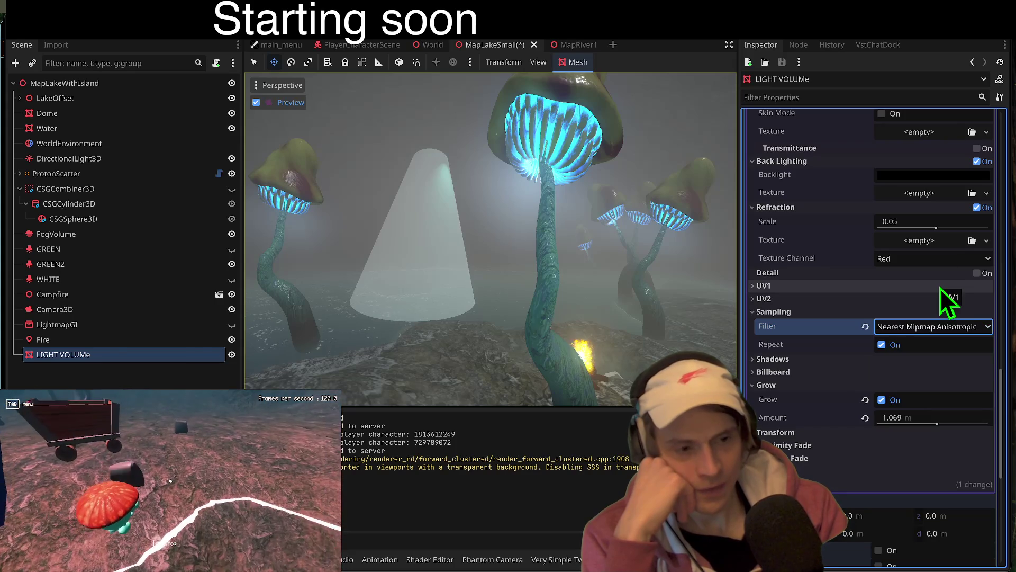
# - Expand the UV1 settings and raise the emission energy multiplier from 1.69 to 14.99
pyautogui.scroll(-1, 933, 350)
pyautogui.click(921, 271)
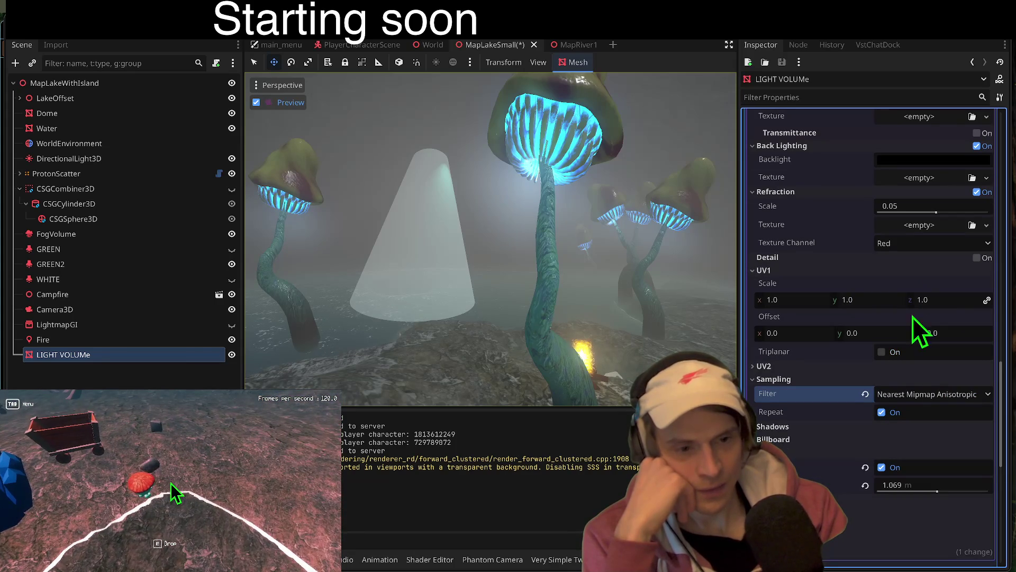
pyautogui.click(898, 299)
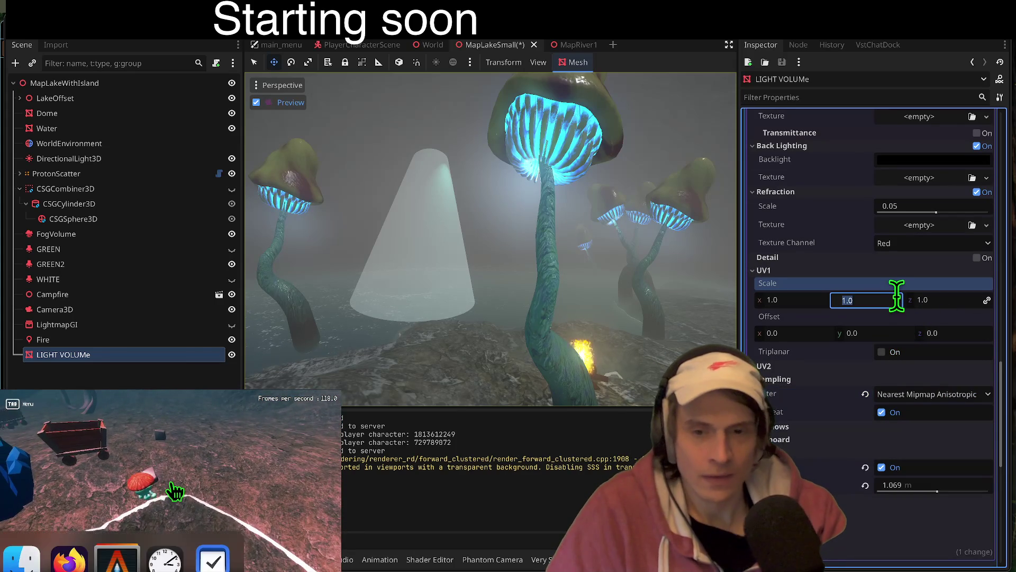
pyautogui.write('0')
pyautogui.scroll(15, 904, 320)
pyautogui.scroll(-11, 902, 333)
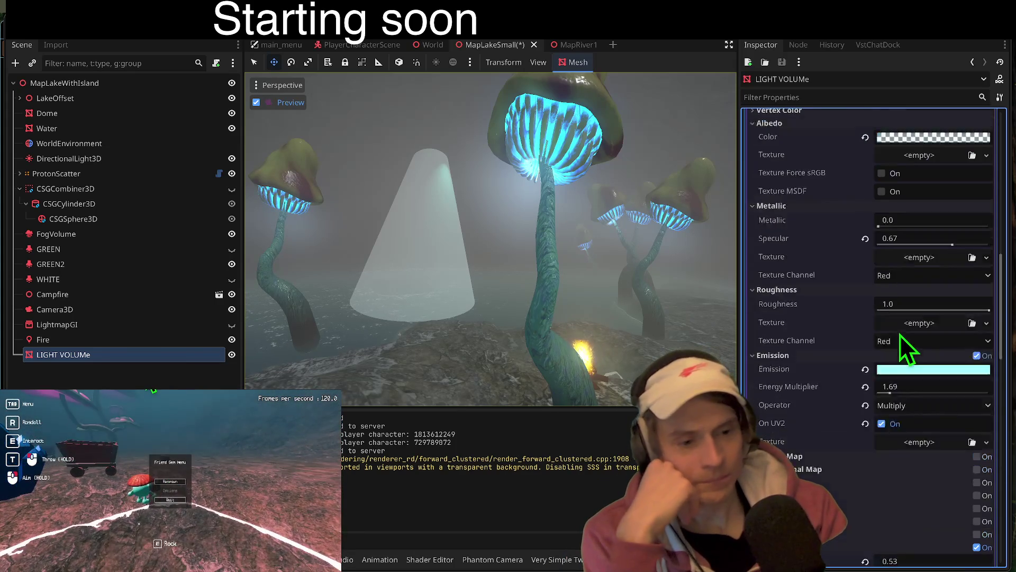
pyautogui.scroll(-3, 901, 386)
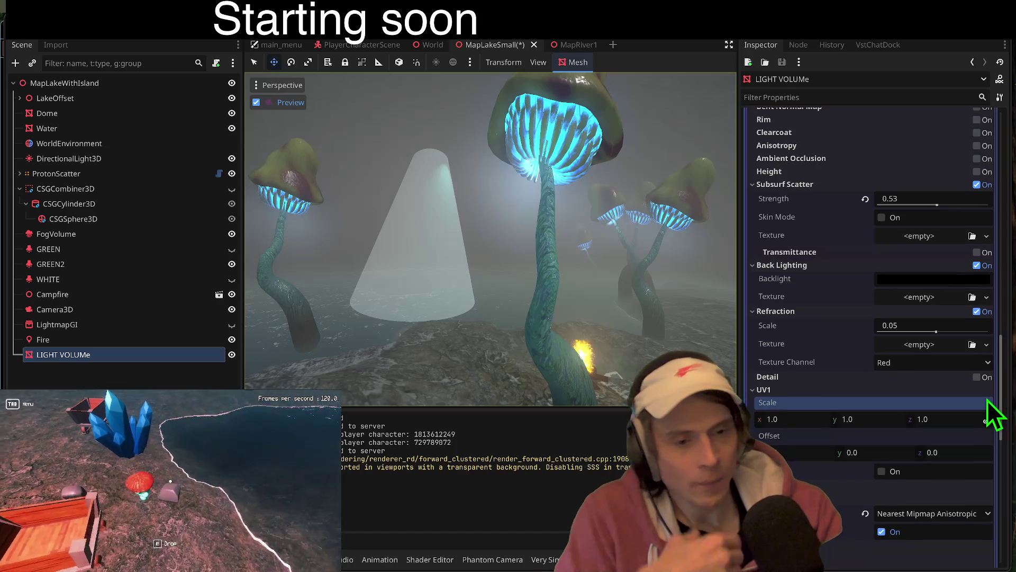
pyautogui.scroll(15, 896, 380)
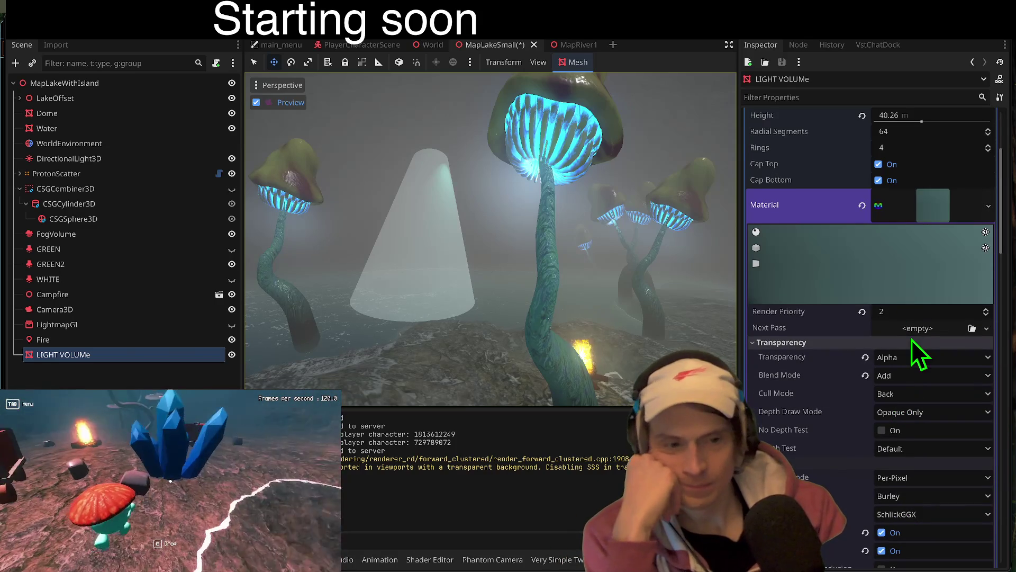
pyautogui.scroll(-15, 914, 358)
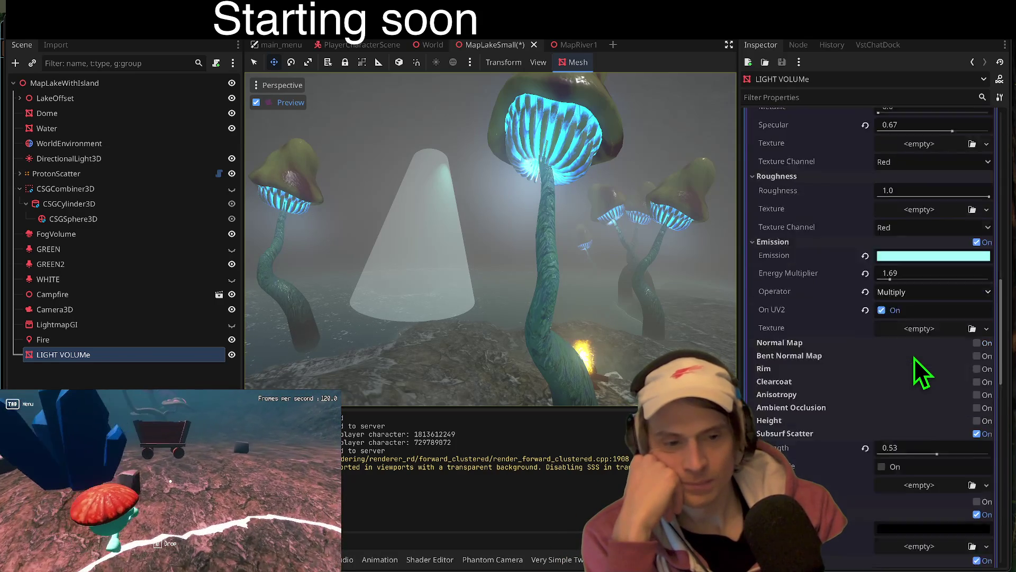
pyautogui.scroll(-3, 910, 357)
pyautogui.scroll(7, 895, 389)
pyautogui.scroll(10, 900, 386)
pyautogui.scroll(-3, 913, 370)
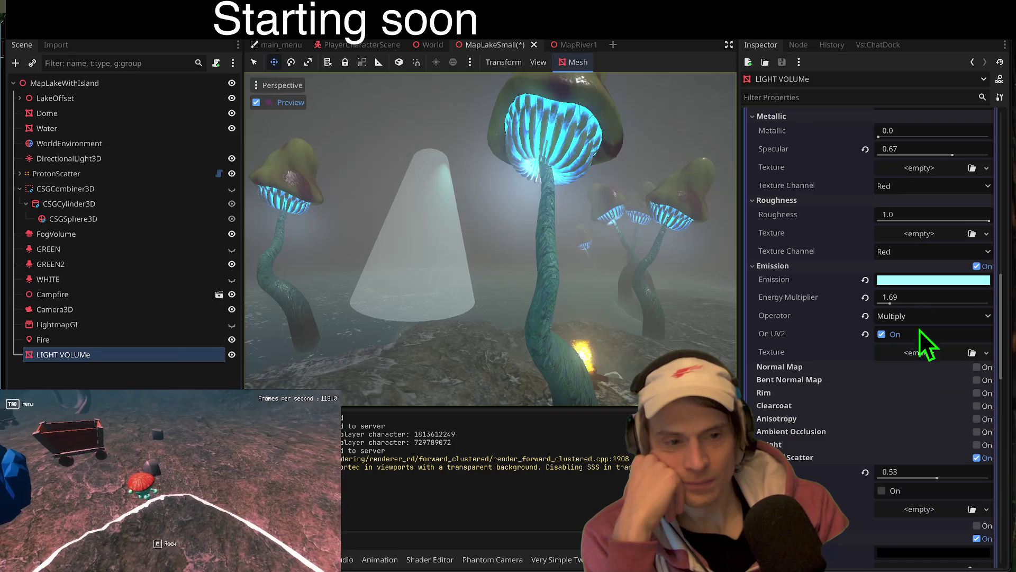
pyautogui.moveTo(894, 304); pyautogui.dragTo(982, 302)
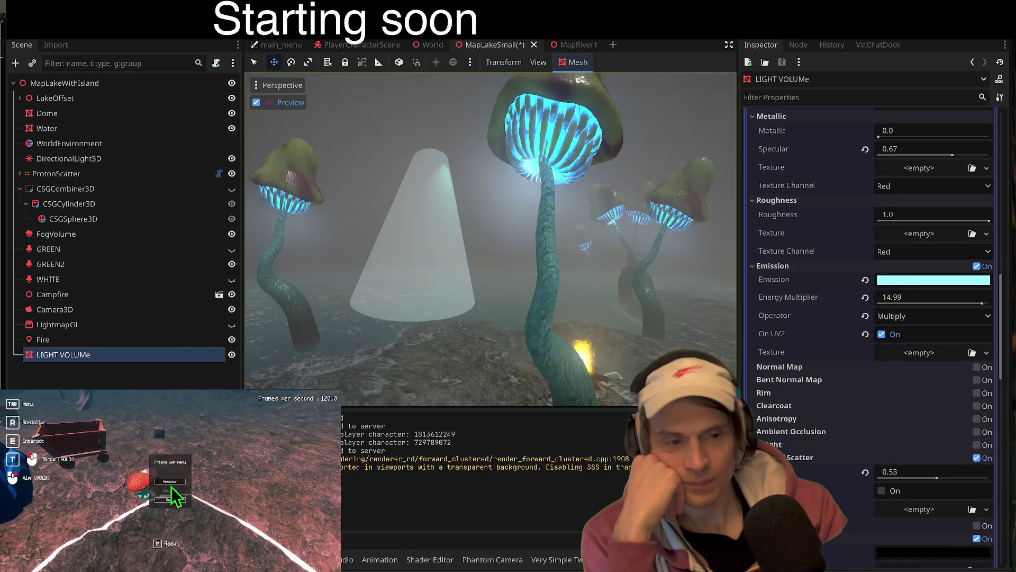
# - Switch the cone's emission operator to Add and make its albedo colour fully transparent
pyautogui.click(936, 318)
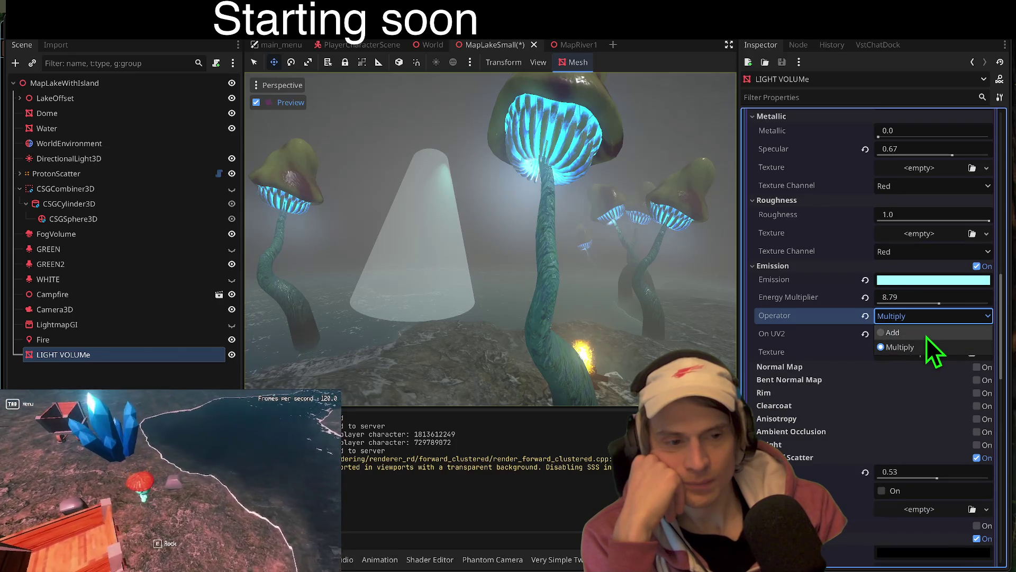
pyautogui.click(893, 331)
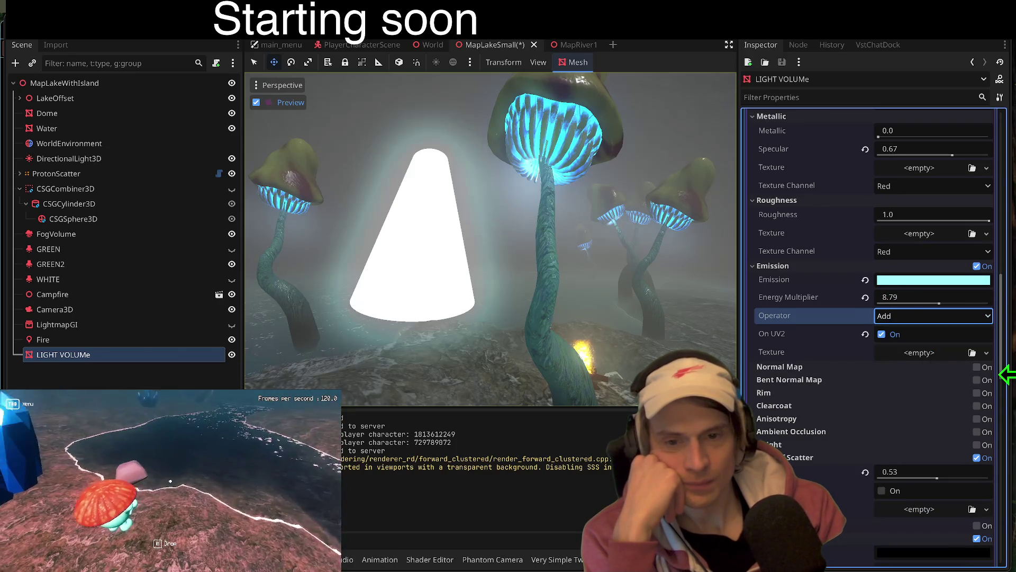
pyautogui.scroll(5, 934, 275)
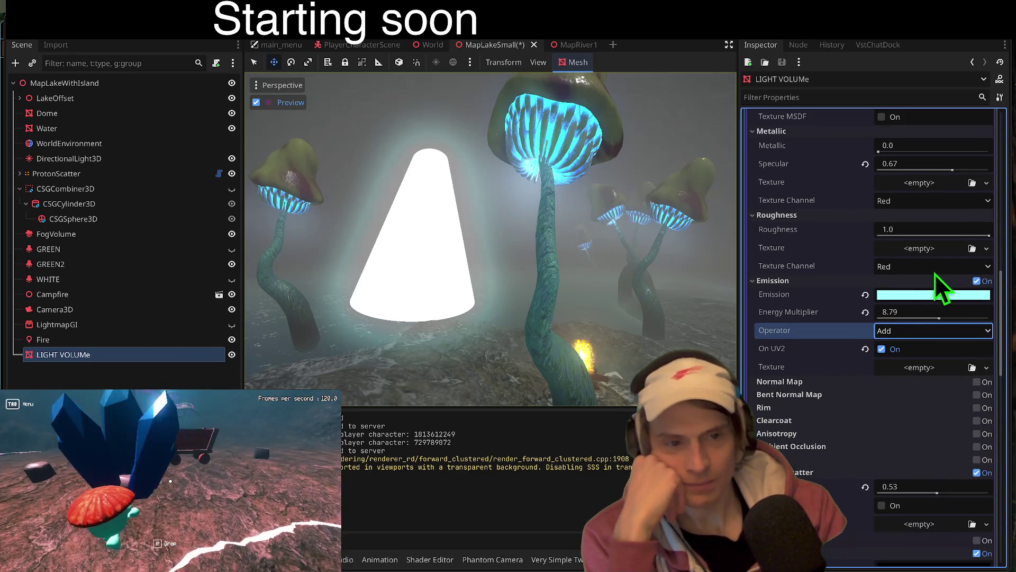
pyautogui.scroll(1, 954, 261)
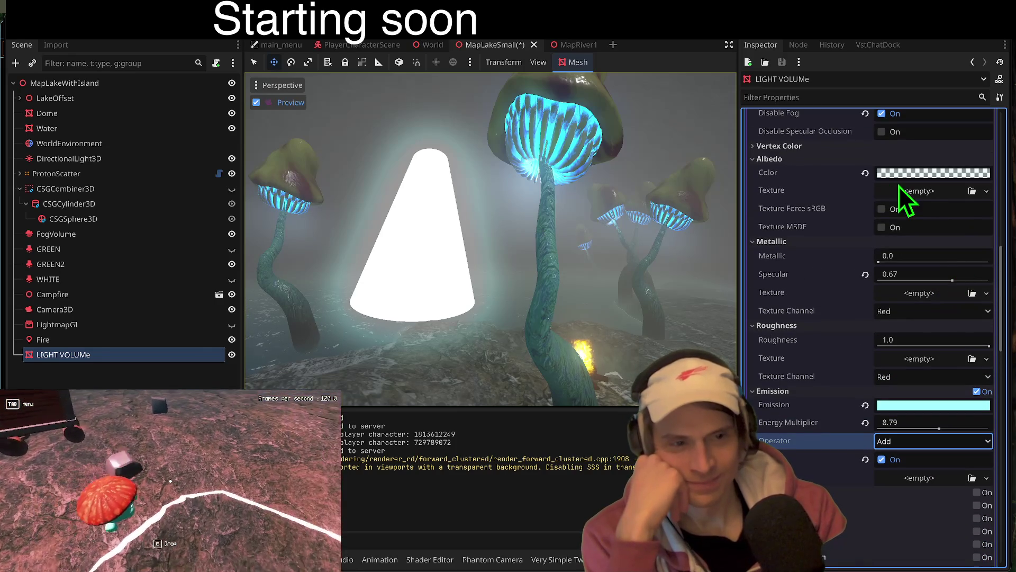
pyautogui.click(911, 175)
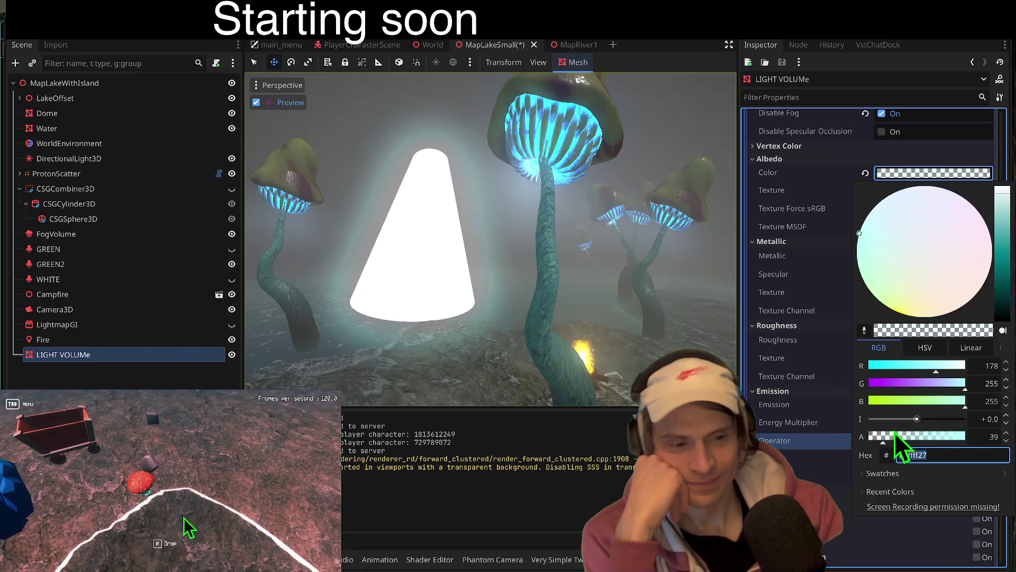
pyautogui.moveTo(889, 436); pyautogui.dragTo(810, 437)
pyautogui.press('Escape')
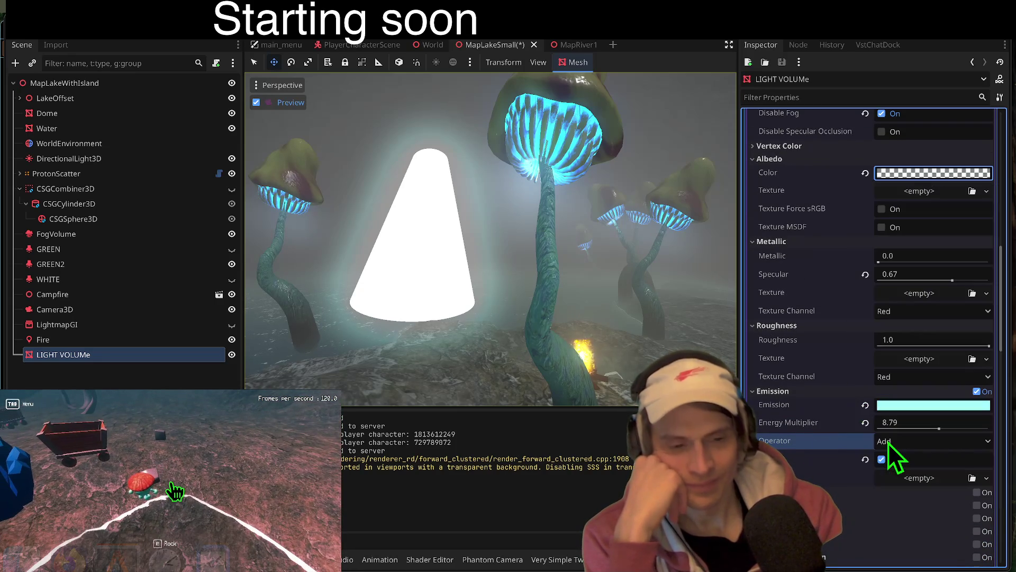
# - Lower the emission energy multiplier to 0.39 and scroll down to the Add UV2 / UV2 Padding options
pyautogui.scroll(-5, 933, 404)
pyautogui.click(934, 304)
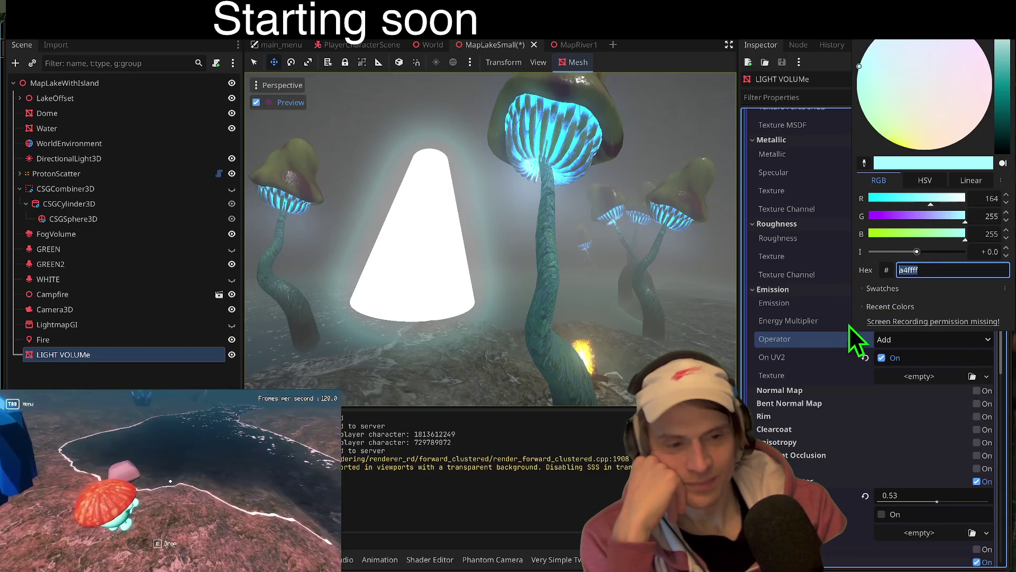
pyautogui.click(828, 394)
pyautogui.moveTo(939, 329)
pyautogui.mouseDown()
pyautogui.moveTo(870, 331)
pyautogui.moveTo(881, 332)
pyautogui.mouseUp()
pyautogui.scroll(-3, 834, 365)
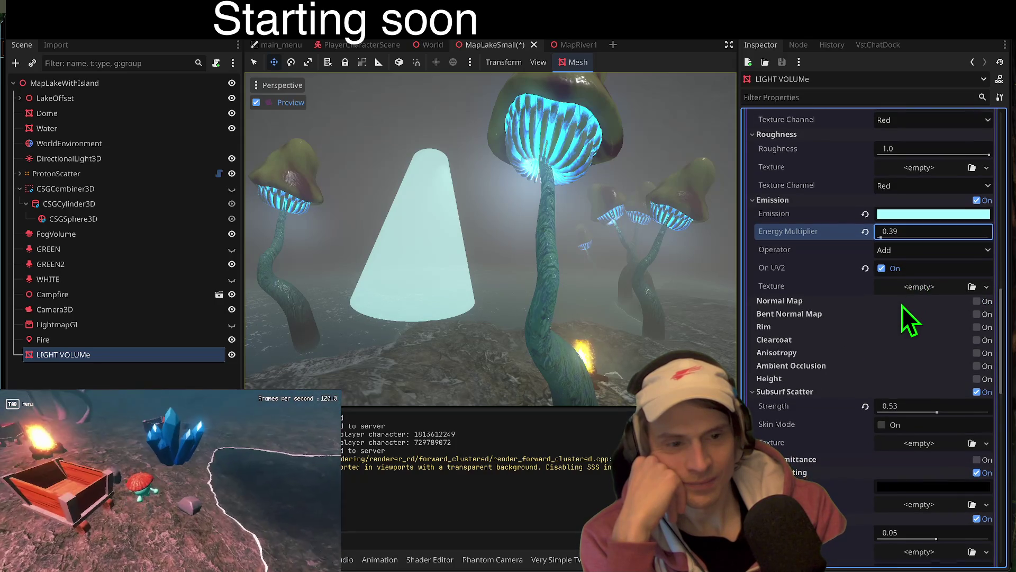
pyautogui.scroll(-10, 902, 306)
pyautogui.scroll(-8, 902, 357)
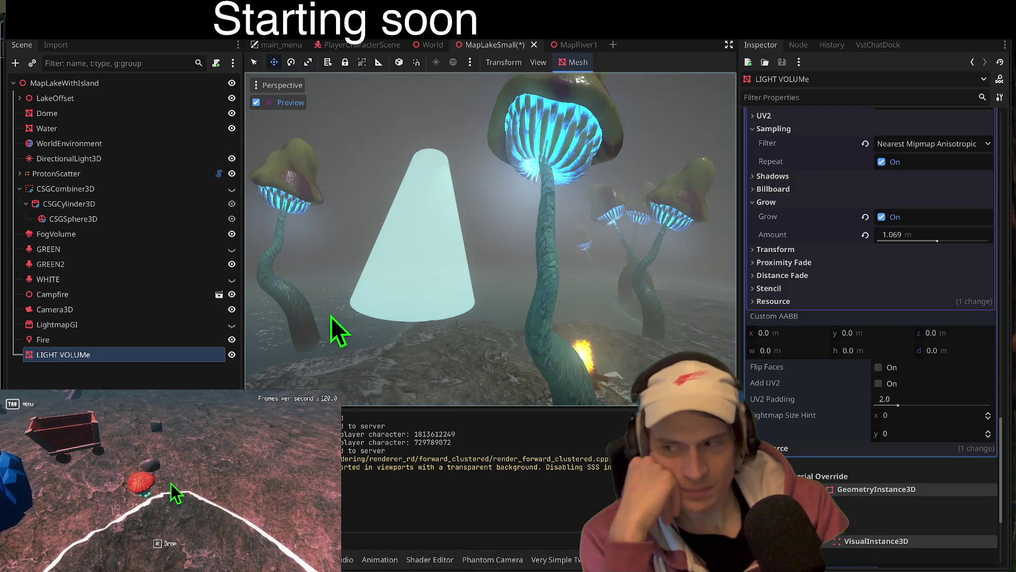
pyautogui.rightClick(176, 342)
# - Select the GREEN2 spotlight and lower its attenuation to 0.06
pyautogui.click(125, 356)
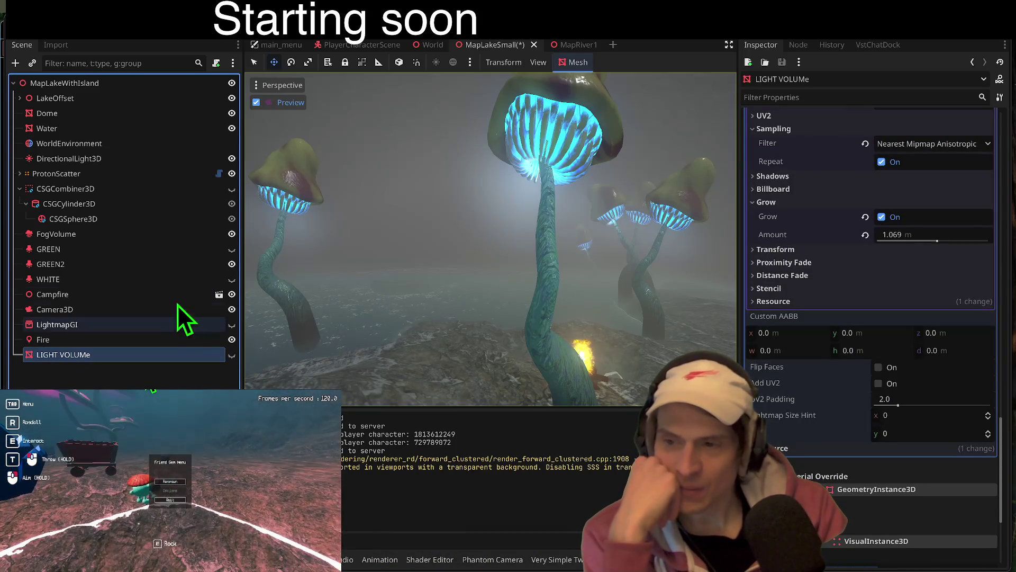
pyautogui.click(197, 264)
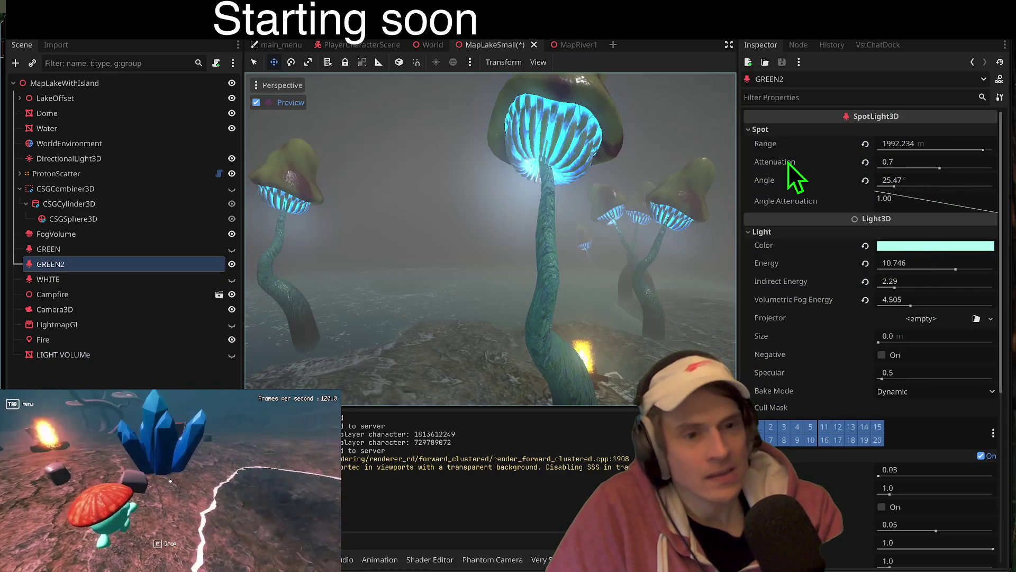
pyautogui.moveTo(789, 163)
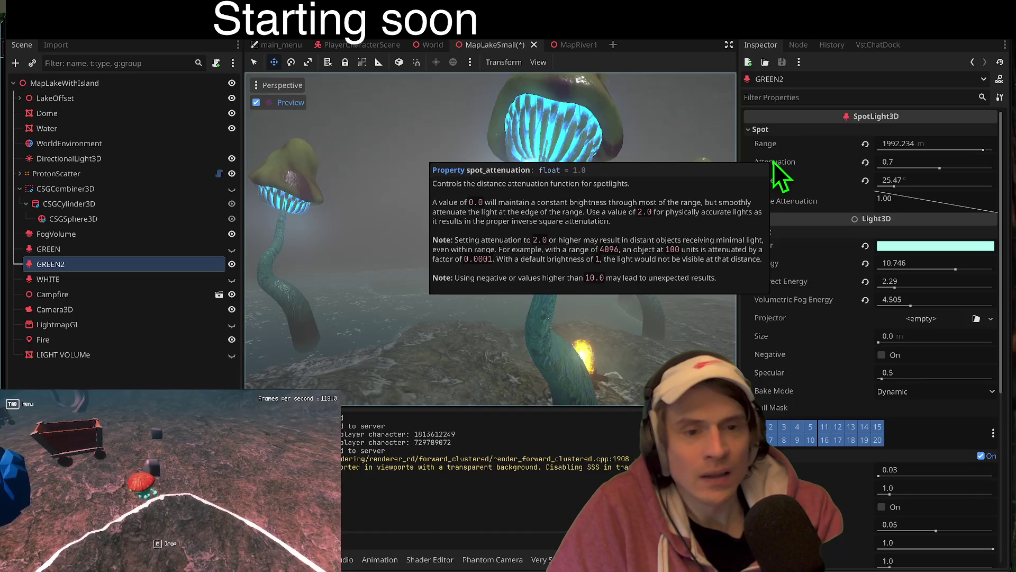
pyautogui.moveTo(941, 169); pyautogui.dragTo(936, 171)
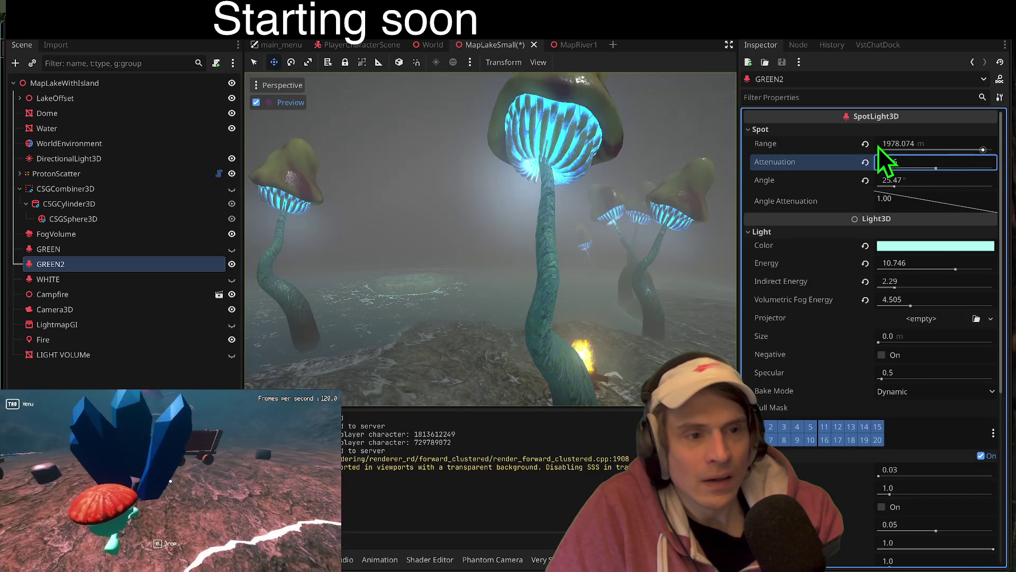
# - Reset and re-enter the GREEN2 spotlight's Range value
pyautogui.click(865, 143)
pyautogui.click(925, 143)
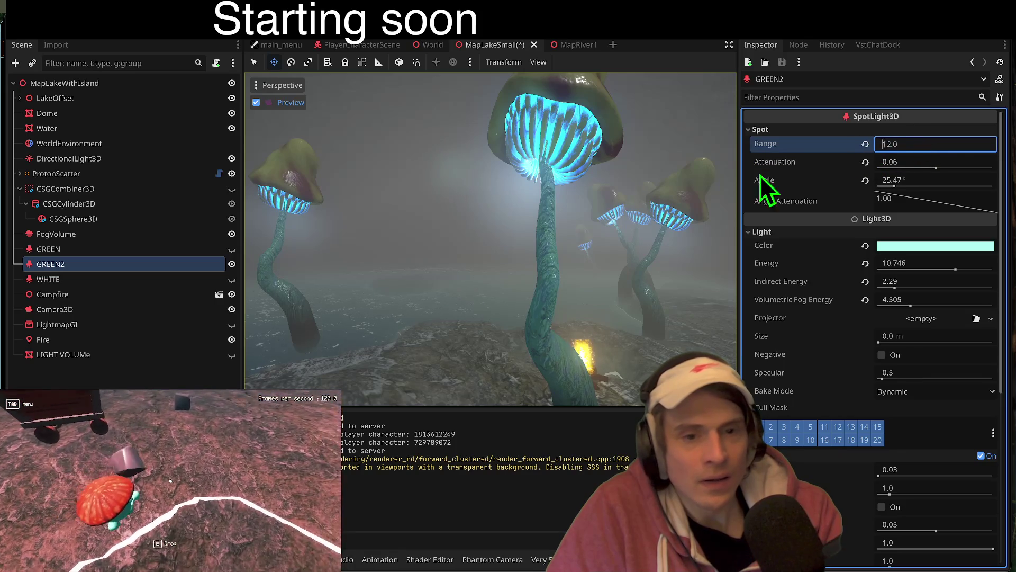
pyautogui.write('wa2')
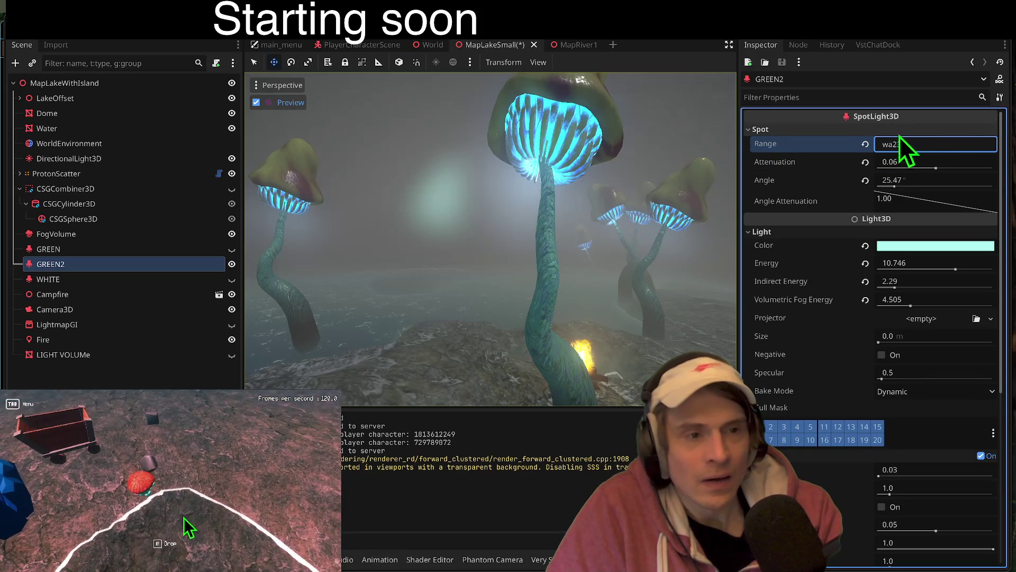
pyautogui.moveTo(882, 144); pyautogui.dragTo(907, 146)
pyautogui.write('30')
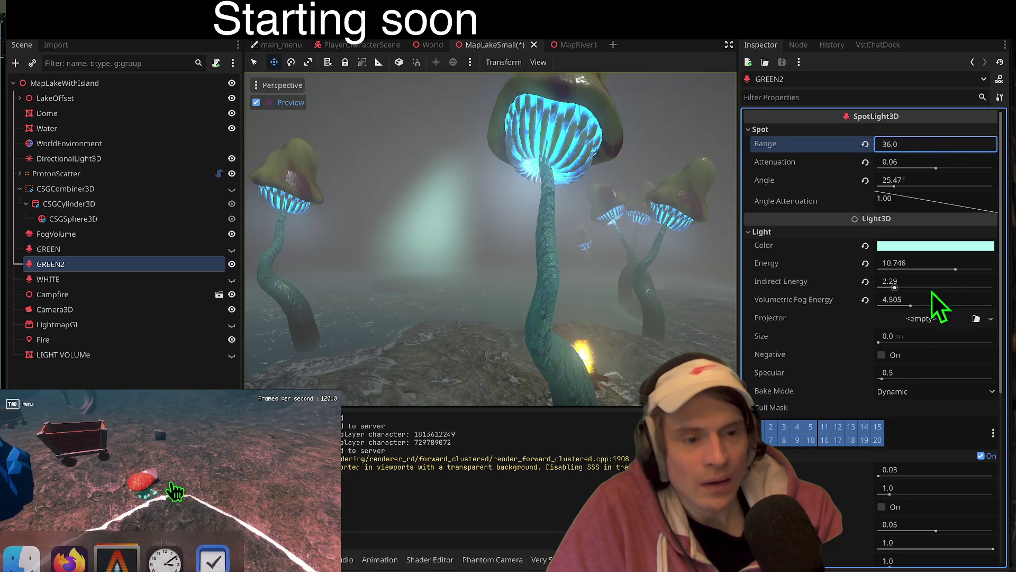
pyautogui.write('45')
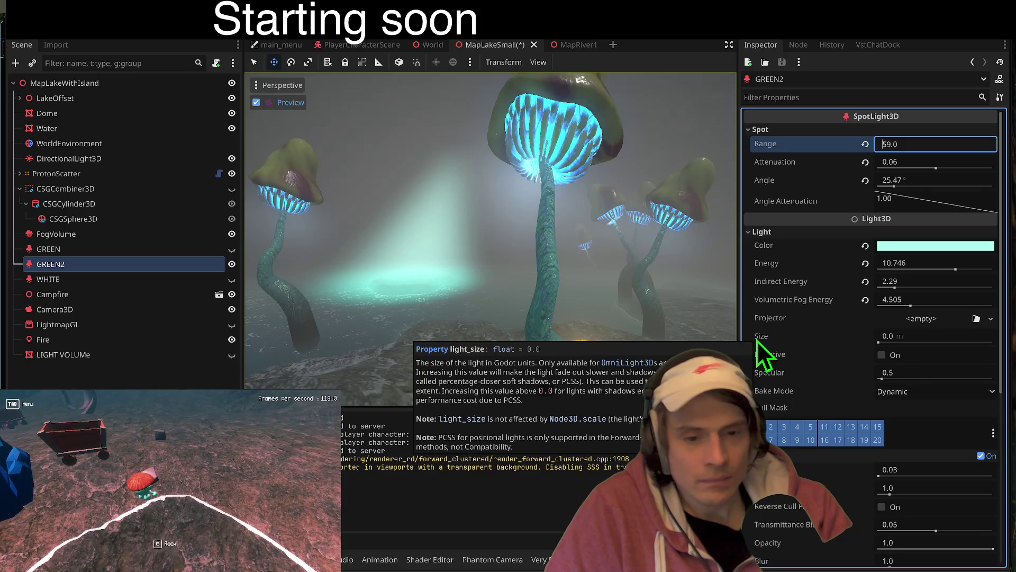
# - Tune GREEN2's light size, push attenuation negative, and drop energy to 0.116
pyautogui.moveTo(878, 342); pyautogui.dragTo(936, 343)
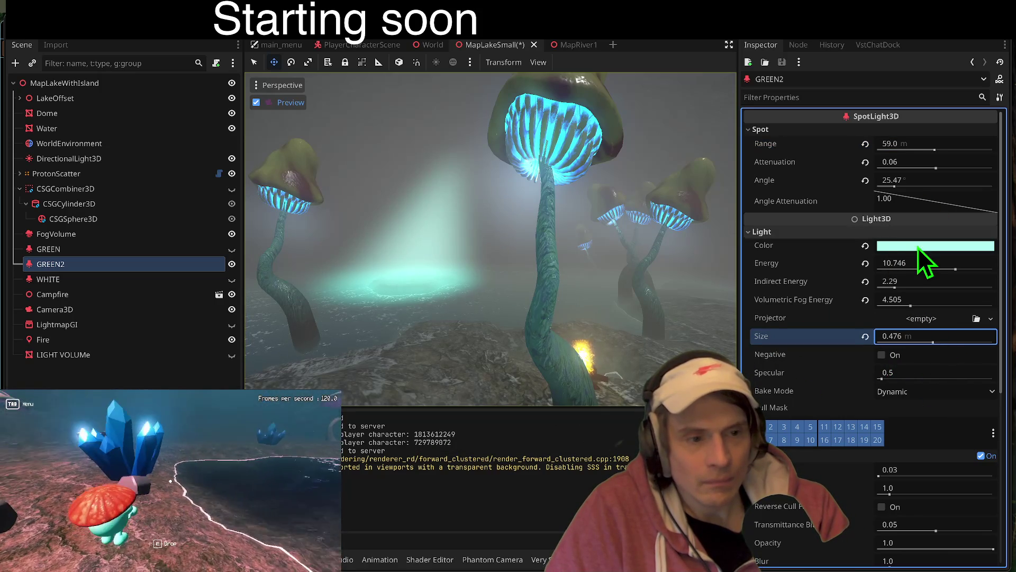
pyautogui.moveTo(958, 269); pyautogui.dragTo(913, 269)
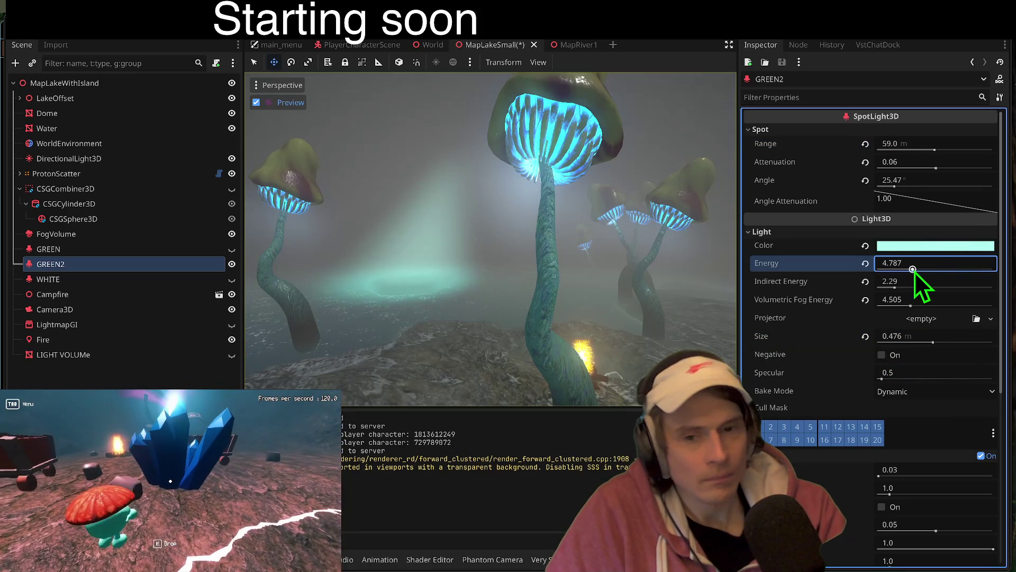
pyautogui.scroll(-1, 808, 361)
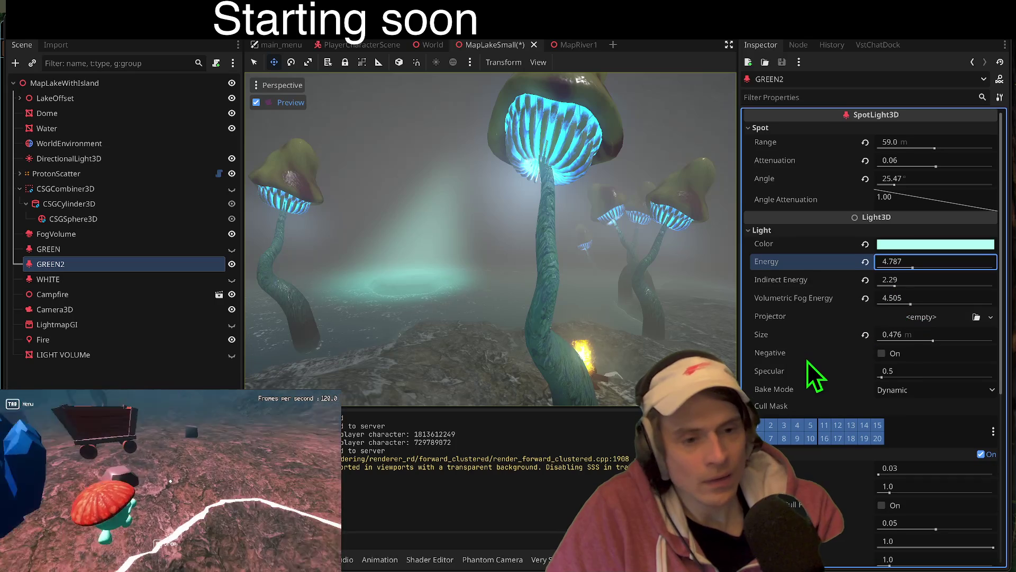
pyautogui.moveTo(930, 165); pyautogui.dragTo(921, 165)
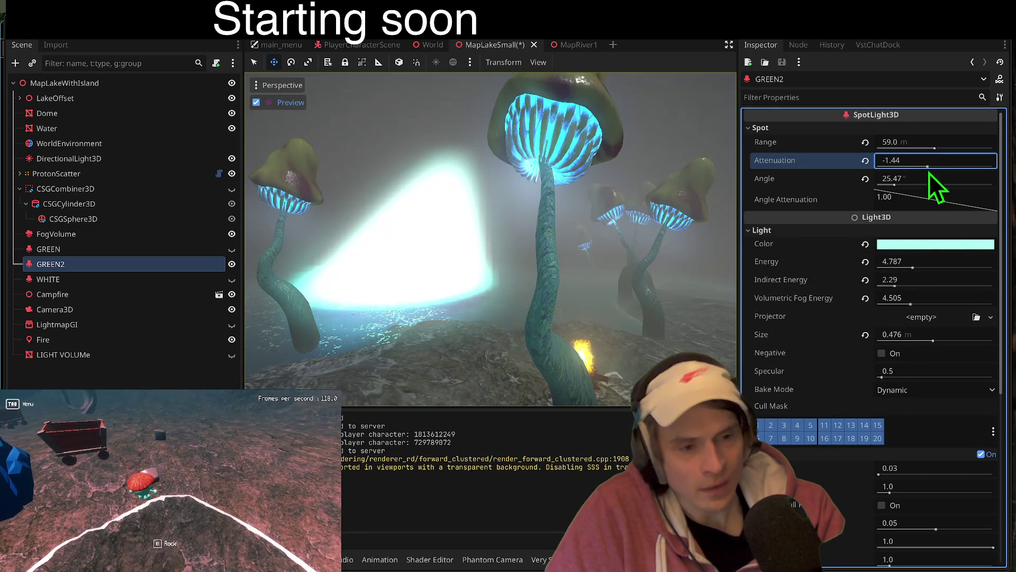
pyautogui.moveTo(929, 167)
pyautogui.mouseDown()
pyautogui.moveTo(910, 170)
pyautogui.moveTo(987, 172)
pyautogui.moveTo(922, 176)
pyautogui.moveTo(932, 176)
pyautogui.moveTo(903, 153)
pyautogui.moveTo(884, 156)
pyautogui.moveTo(930, 154)
pyautogui.mouseUp()
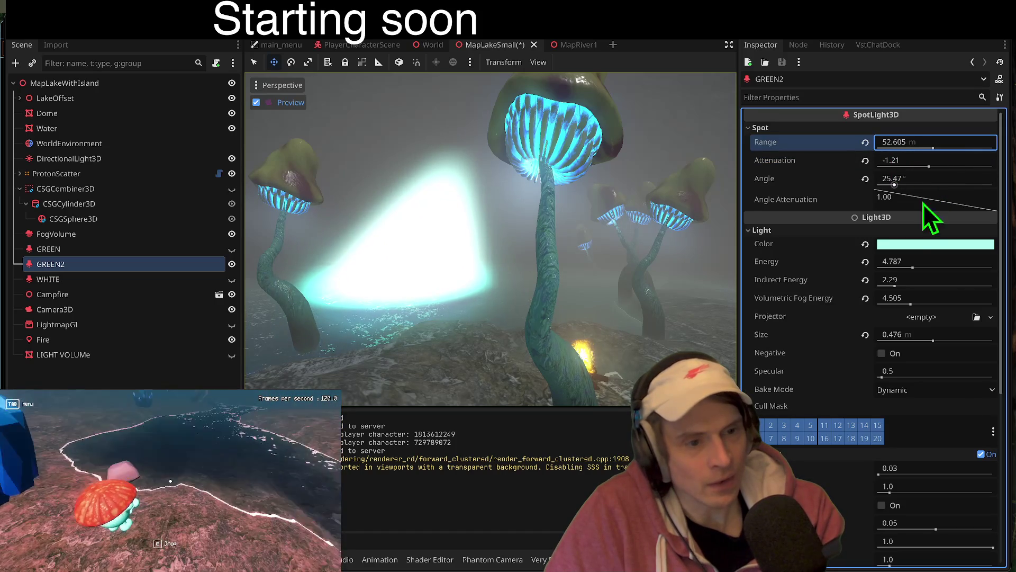
pyautogui.moveTo(913, 268); pyautogui.dragTo(880, 271)
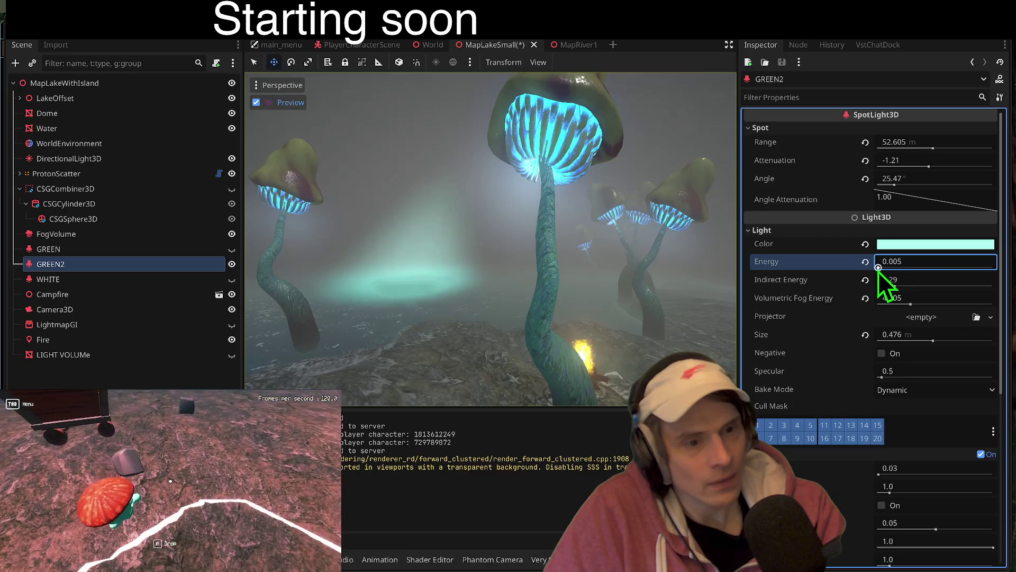
pyautogui.moveTo(880, 271)
pyautogui.mouseDown()
pyautogui.moveTo(891, 307)
pyautogui.moveTo(882, 307)
pyautogui.moveTo(978, 306)
pyautogui.moveTo(903, 305)
pyautogui.mouseUp()
# - Reset light size to zero, set Bake Mode to Static, boost specular and extend the range
pyautogui.moveTo(932, 342); pyautogui.dragTo(892, 343)
pyautogui.click(865, 335)
pyautogui.click(890, 390)
pyautogui.click(900, 421)
pyautogui.moveTo(882, 376)
pyautogui.mouseDown()
pyautogui.moveTo(969, 376)
pyautogui.moveTo(926, 380)
pyautogui.mouseUp()
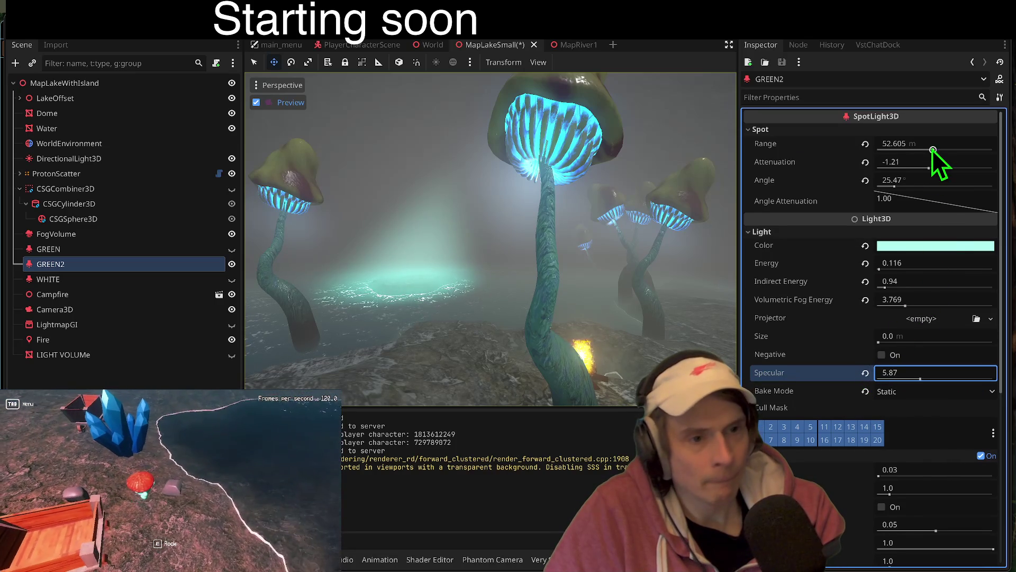
pyautogui.moveTo(933, 150); pyautogui.dragTo(933, 150)
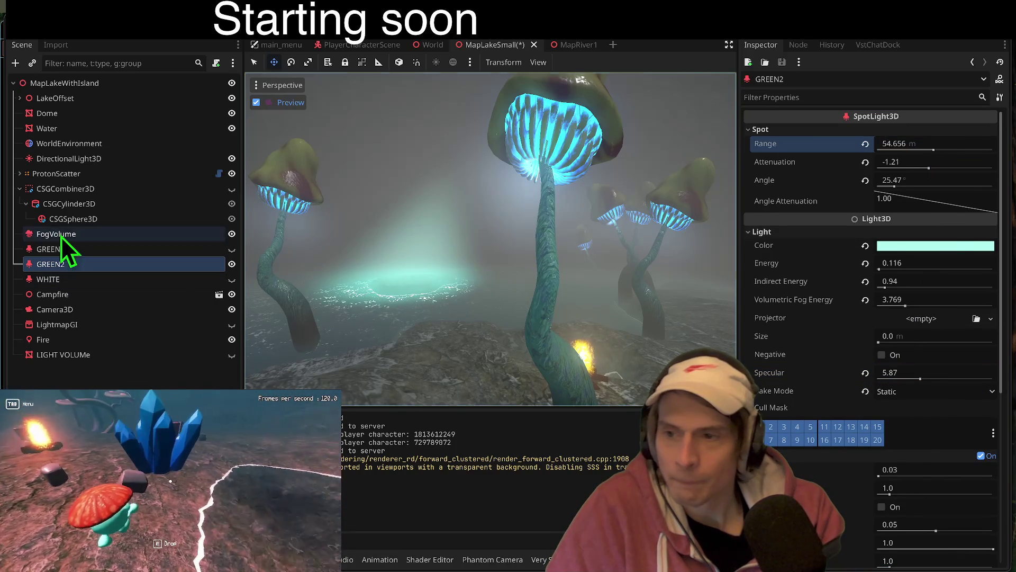
# - Widen GREEN2's cone angle to 39.54°, save the scene and run the game with F5
pyautogui.click(62, 236)
pyautogui.click(63, 260)
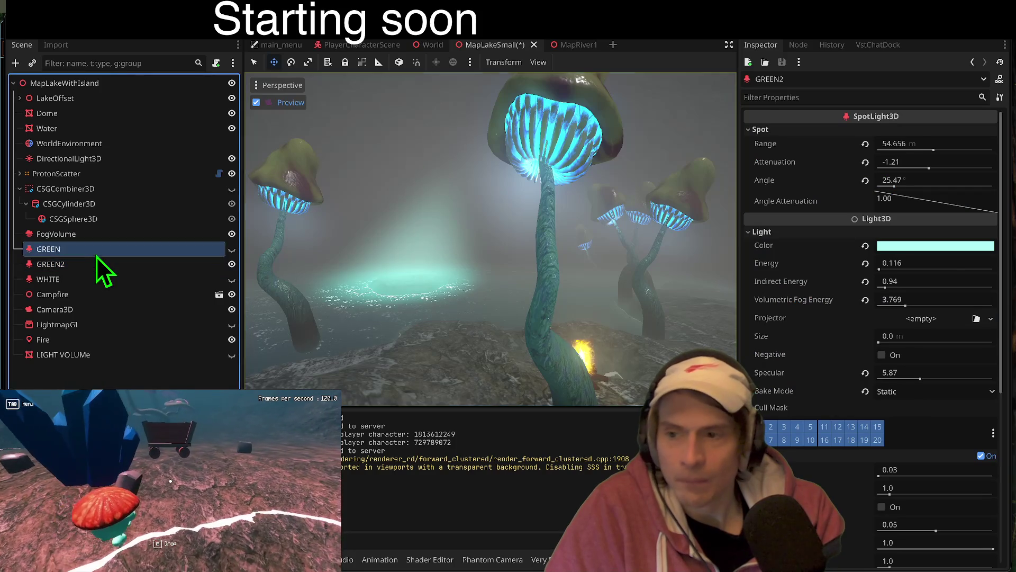
pyautogui.rightClick(291, 106)
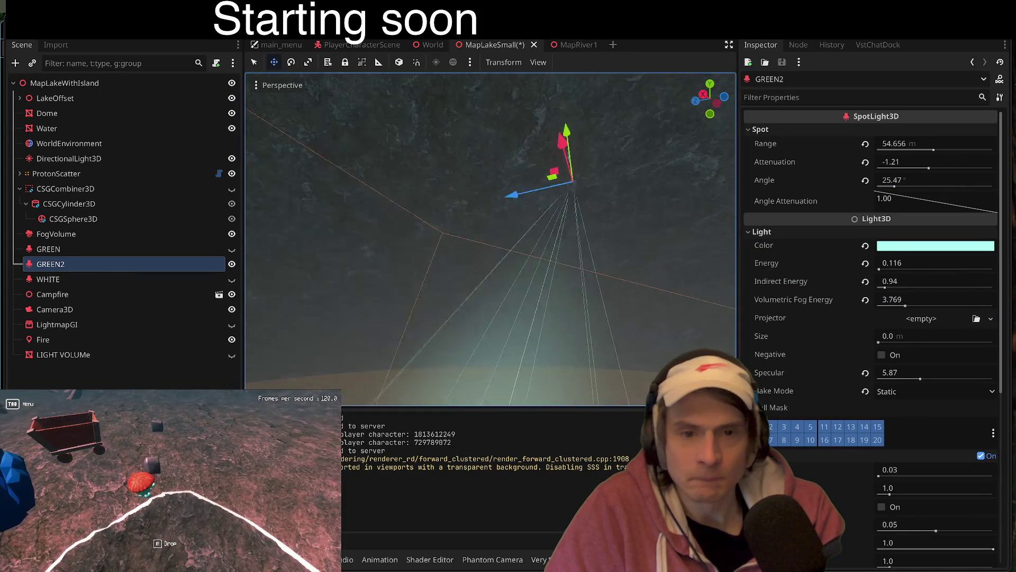
pyautogui.press('f')
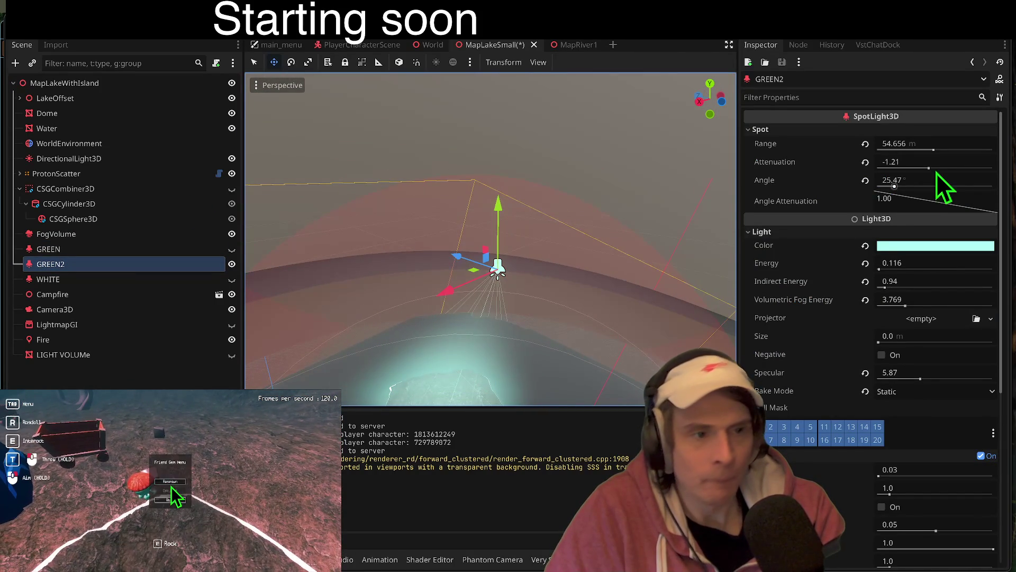
pyautogui.moveTo(896, 187)
pyautogui.mouseDown()
pyautogui.moveTo(913, 188)
pyautogui.moveTo(904, 188)
pyautogui.mouseUp()
pyautogui.hotkey('ctrl', 's')
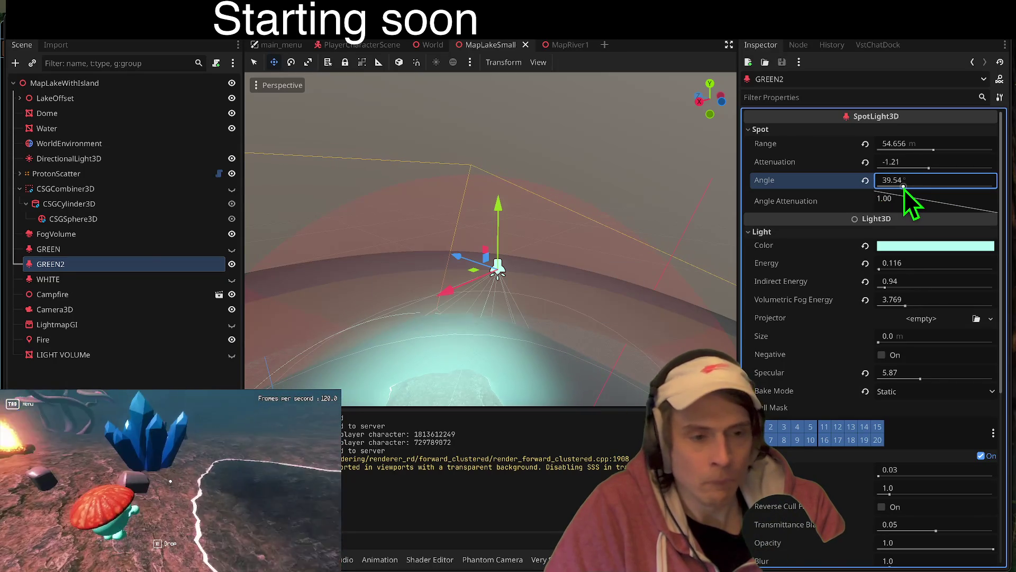
pyautogui.press('F5')
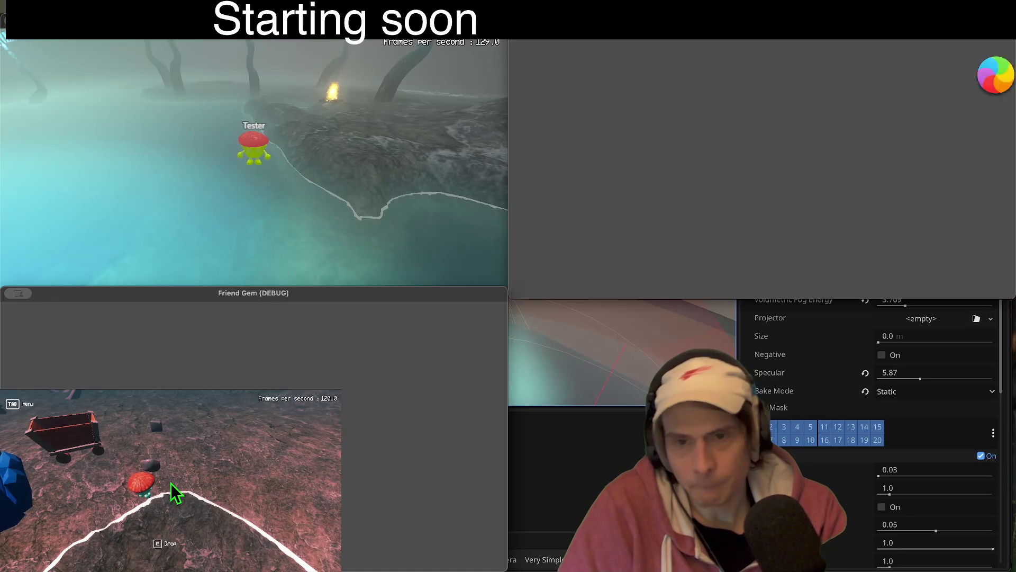
# - Walk forward in the running game, then return to the Godot editor
pyautogui.press('w')
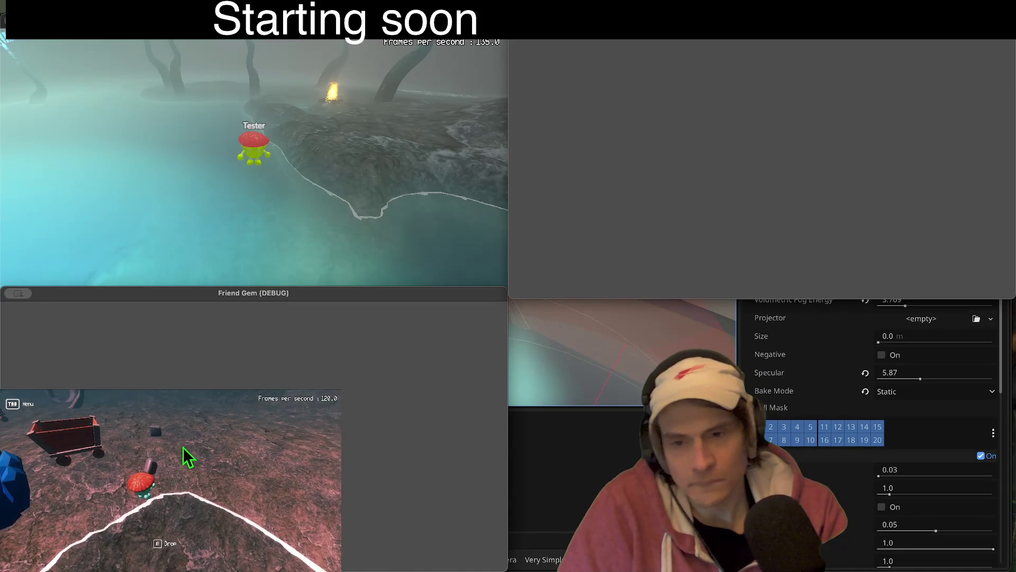
pyautogui.click(433, 195)
pyautogui.click(582, 122)
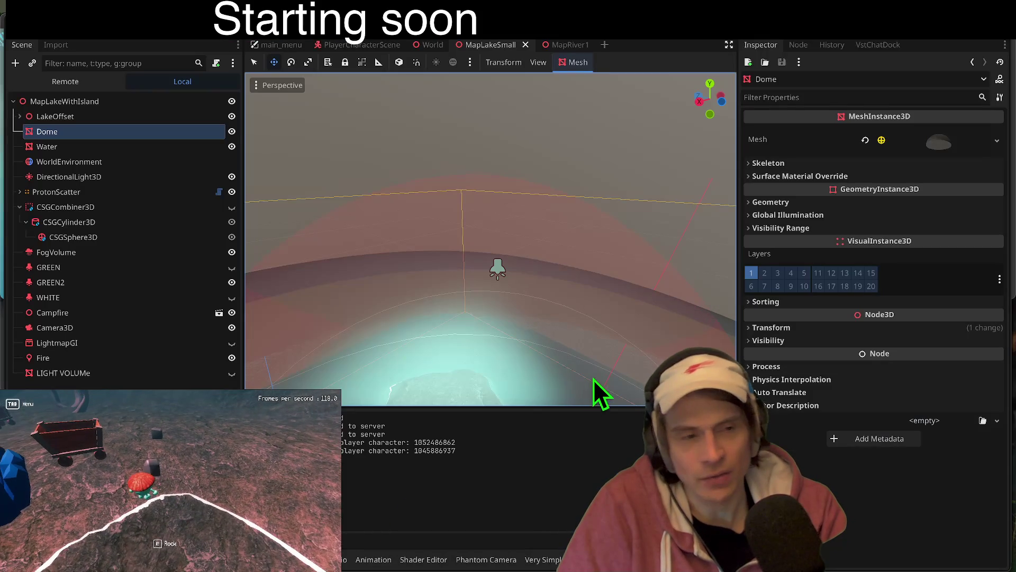
# - Generate a lightmap UV2 unwrap for the Dome mesh and bake the LightmapGI lightmaps
pyautogui.click(573, 64)
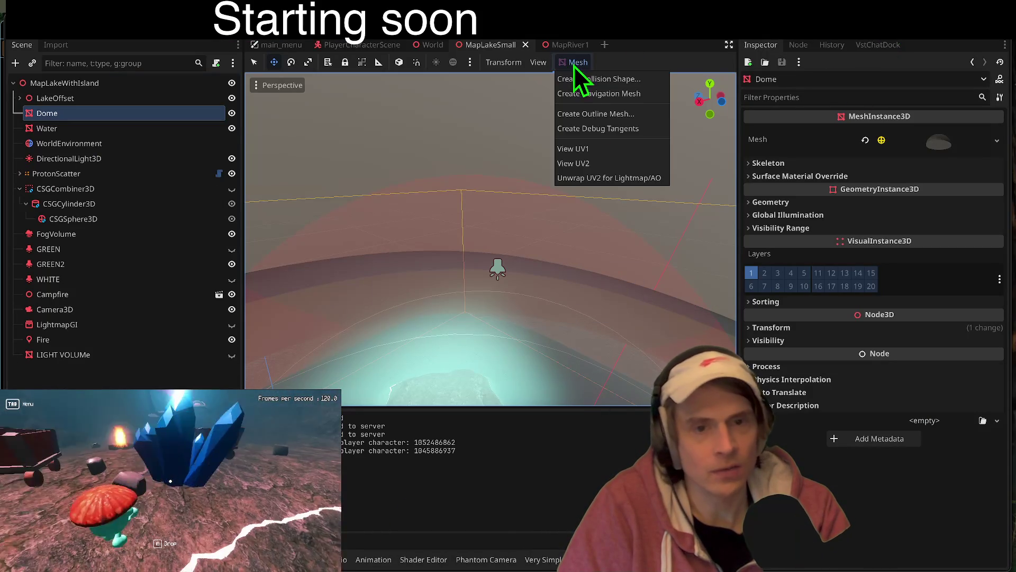
pyautogui.click(592, 179)
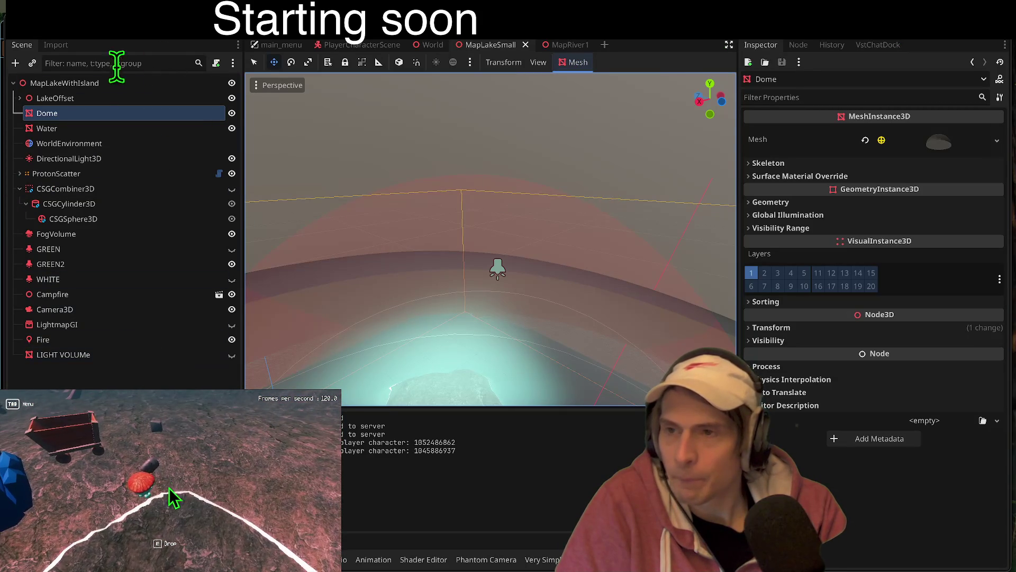
pyautogui.click(64, 325)
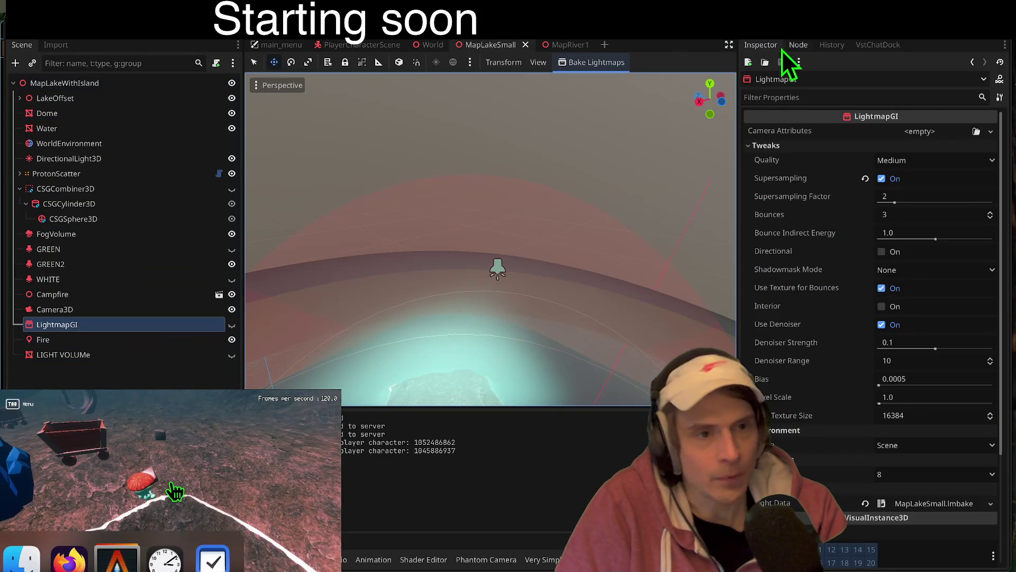
pyautogui.click(600, 67)
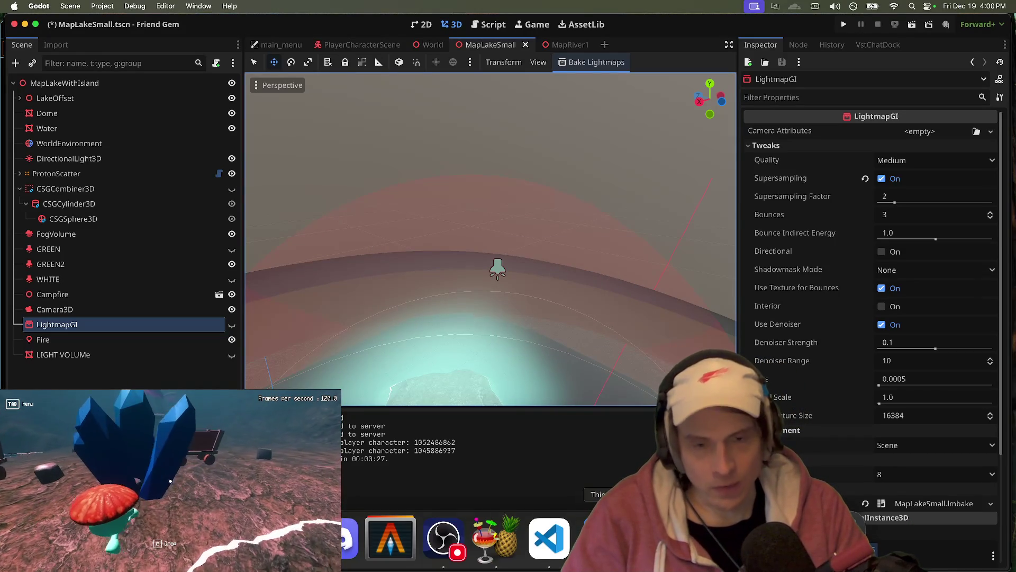
# - Run the game again, walk forward in it, then switch back to the editor and stop it
pyautogui.press('super+b')
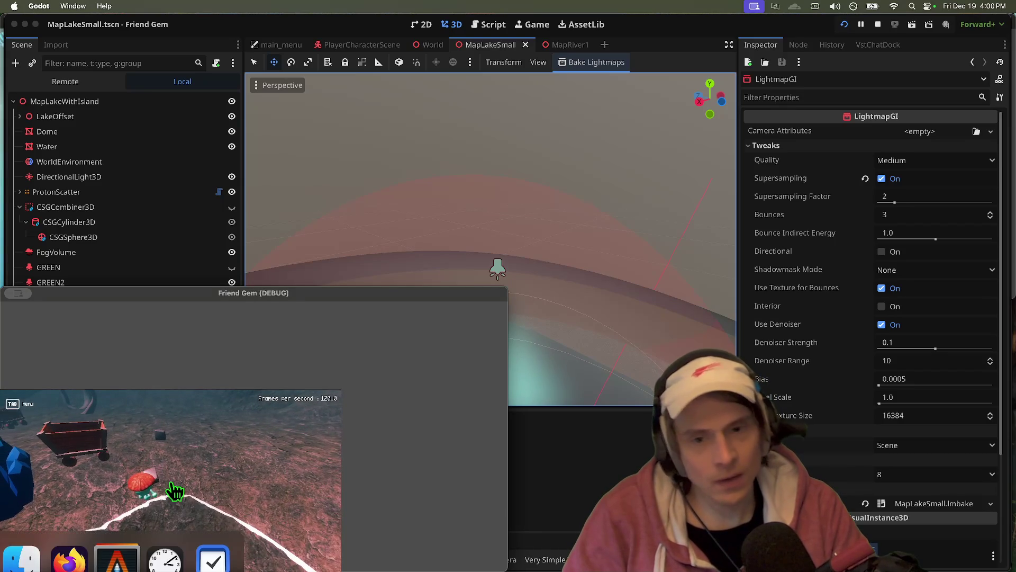
pyautogui.press('super+Tab')
pyautogui.press('super+Tab')
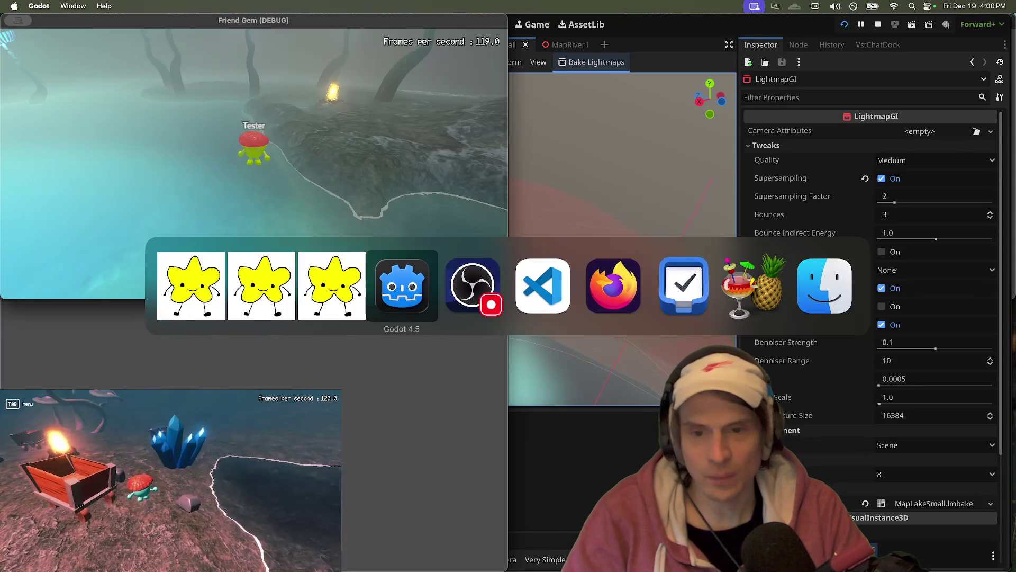
pyautogui.press('super+Tab')
pyautogui.press('super+shift+Tab')
pyautogui.press('super+shift+Tab')
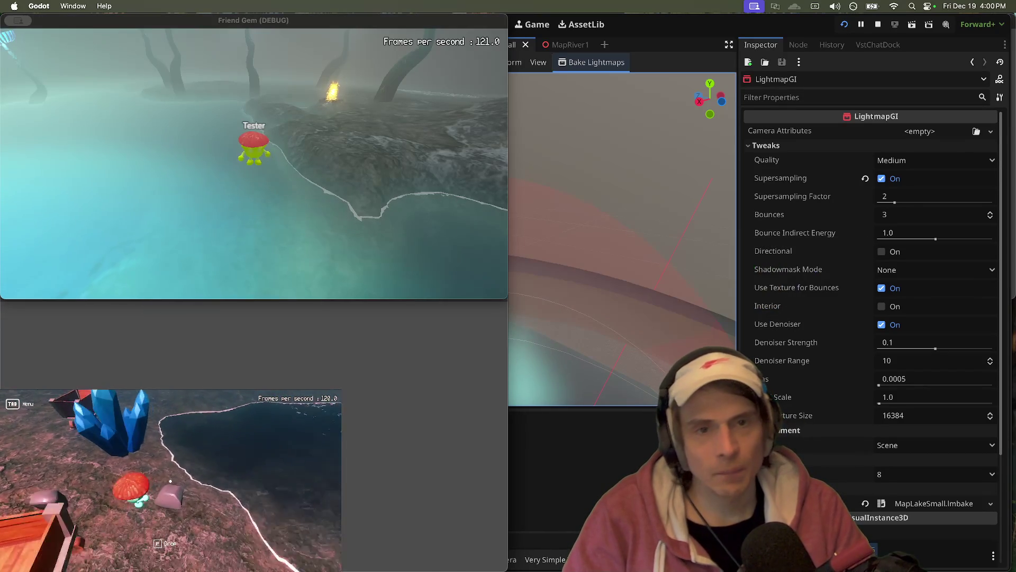
pyautogui.press('w')
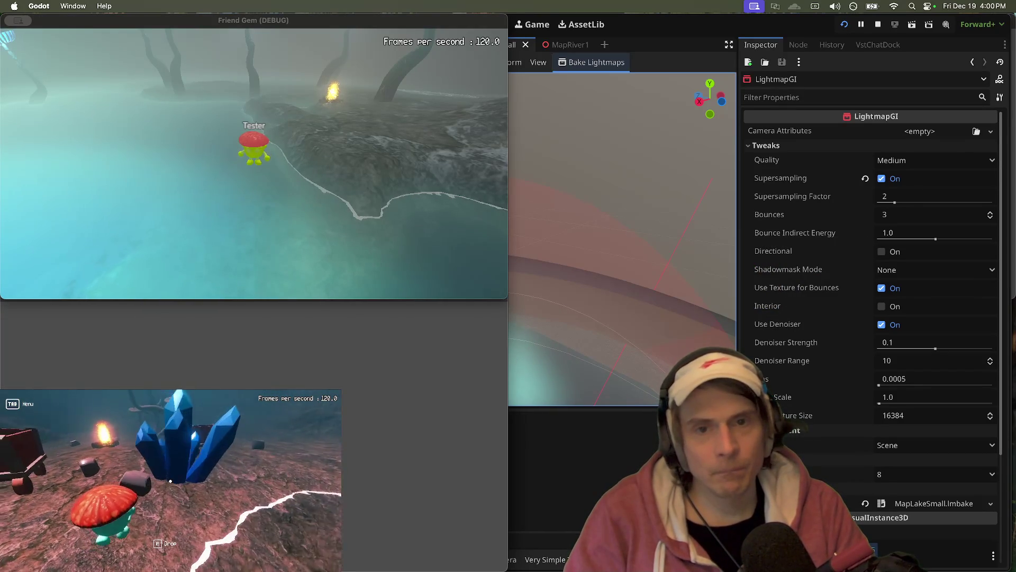
pyautogui.press('super+Tab')
pyautogui.press('super+Tab')
pyautogui.press('super+Tab')
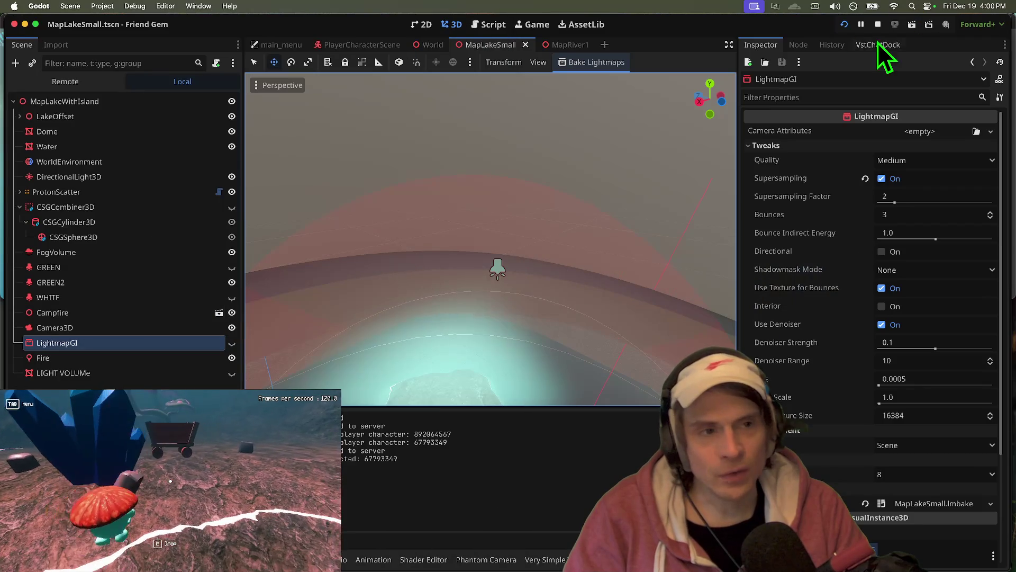
pyautogui.click(877, 24)
# - Quit to the Project List, reopen the Friend Gem project, and launch the game again
pyautogui.click(102, 6)
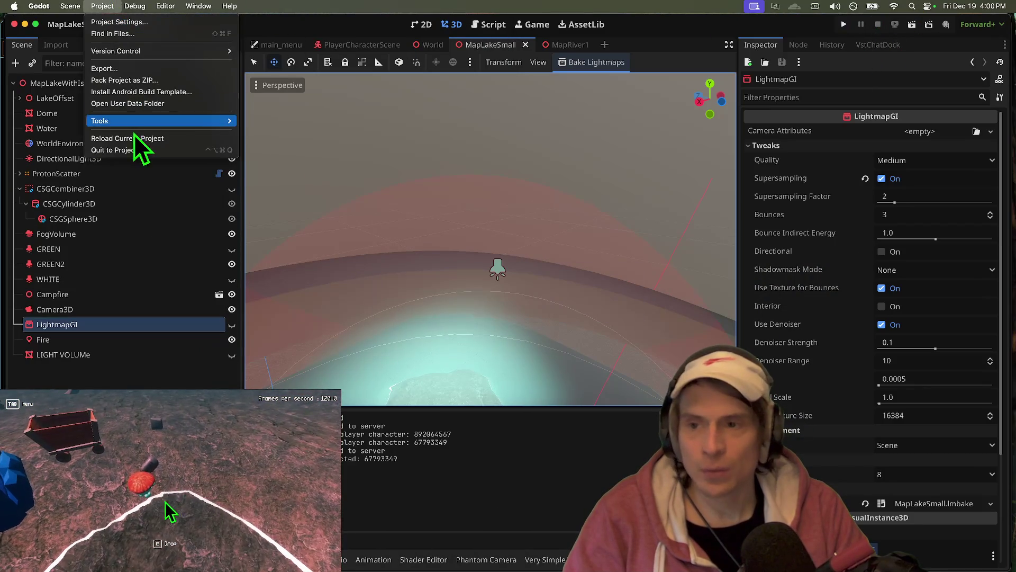
pyautogui.click(126, 150)
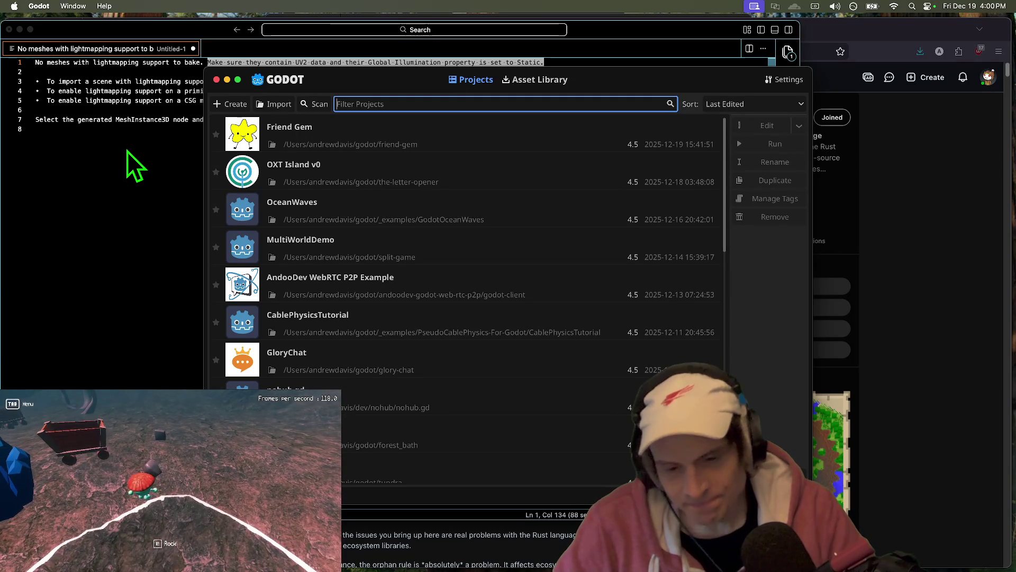
pyautogui.doubleClick(387, 134)
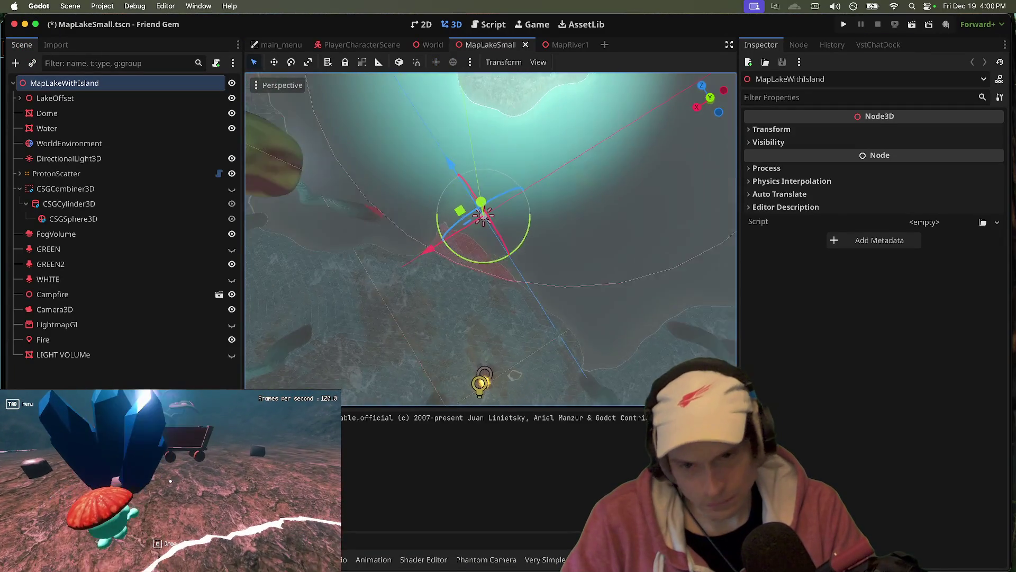
pyautogui.press('super+s')
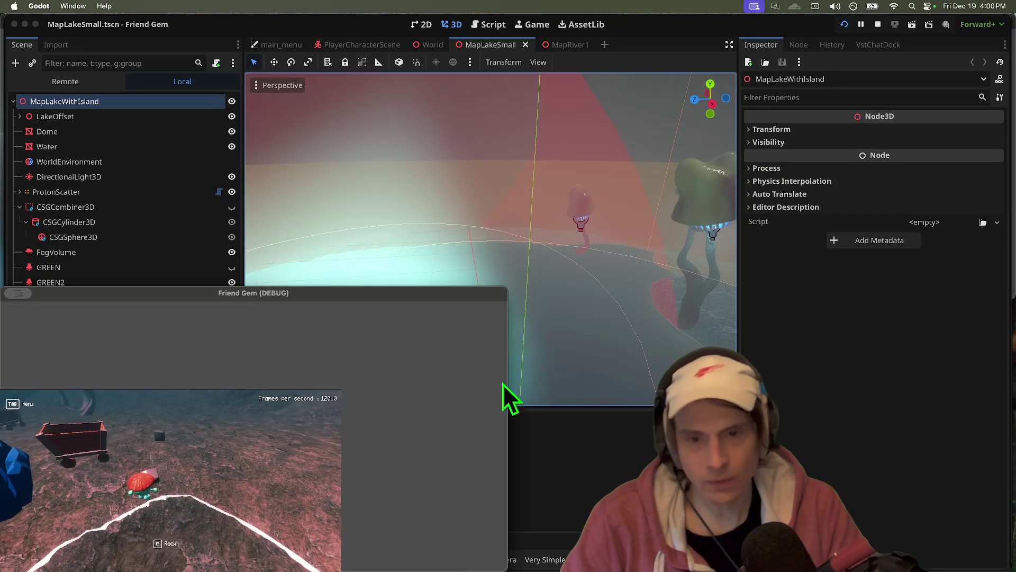
# - Bring the game window forward, then stop the running game
pyautogui.press('super+Tab')
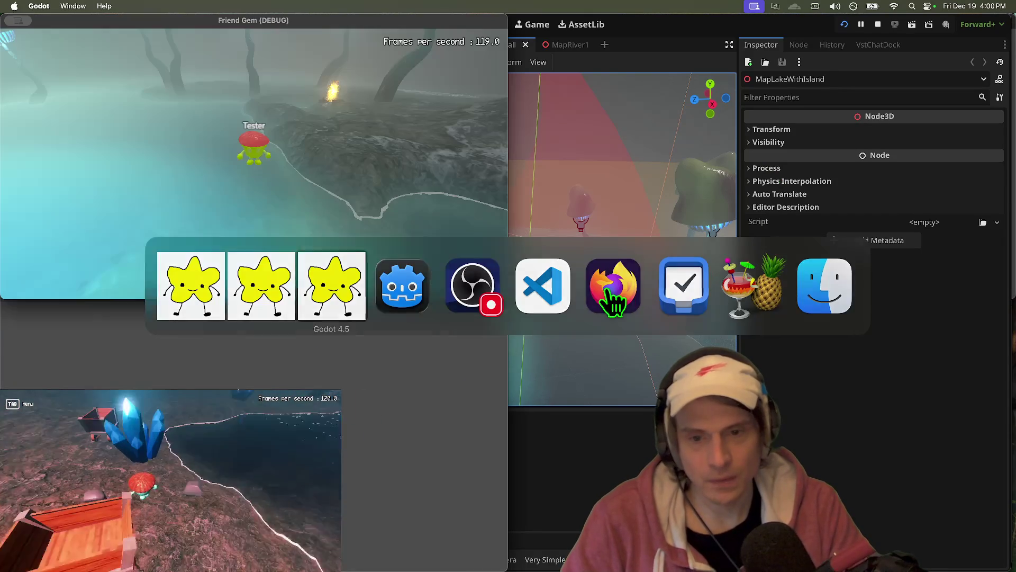
pyautogui.press('super+Tab')
pyautogui.press('super+Tab')
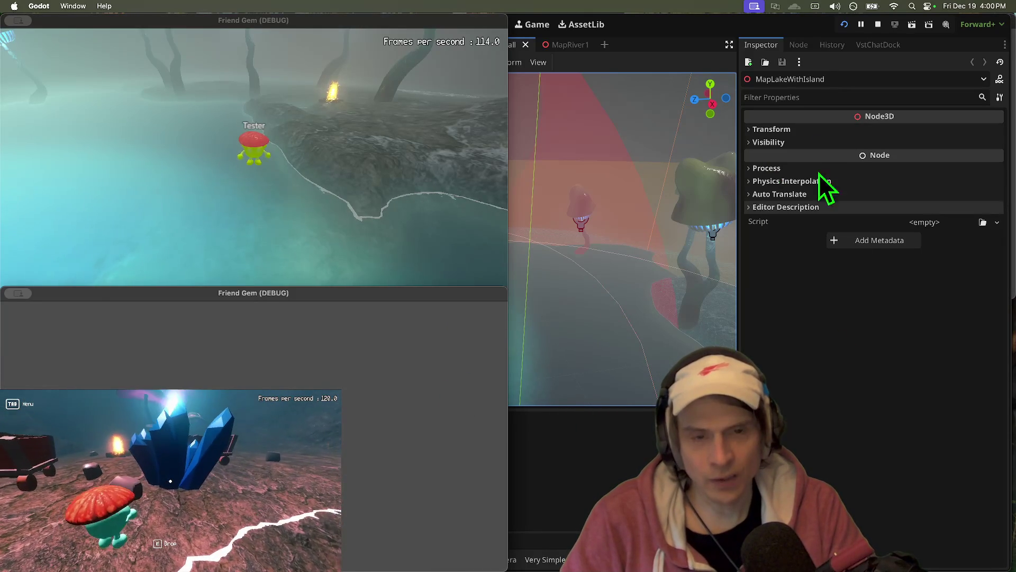
pyautogui.click(424, 92)
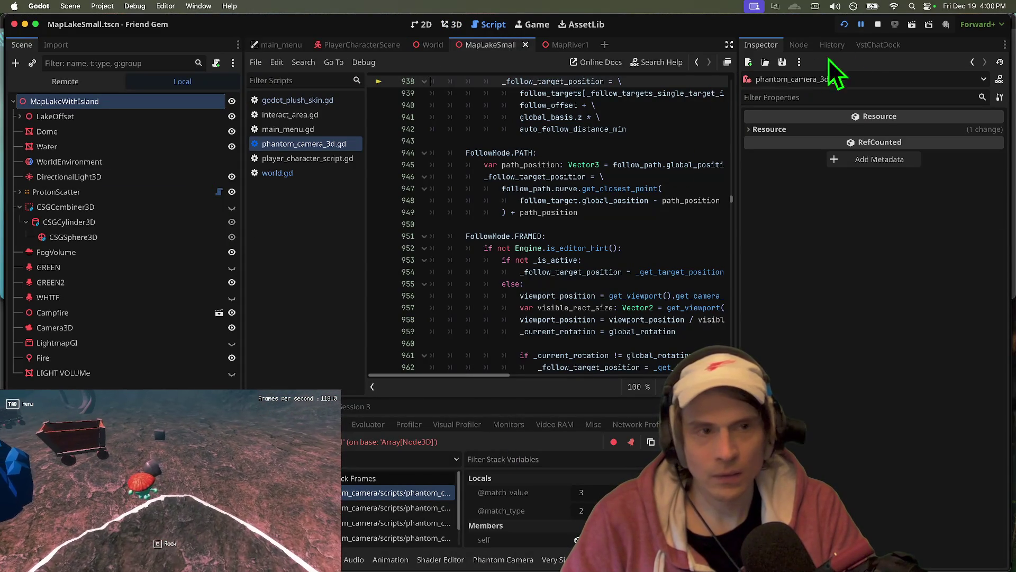
pyautogui.click(878, 25)
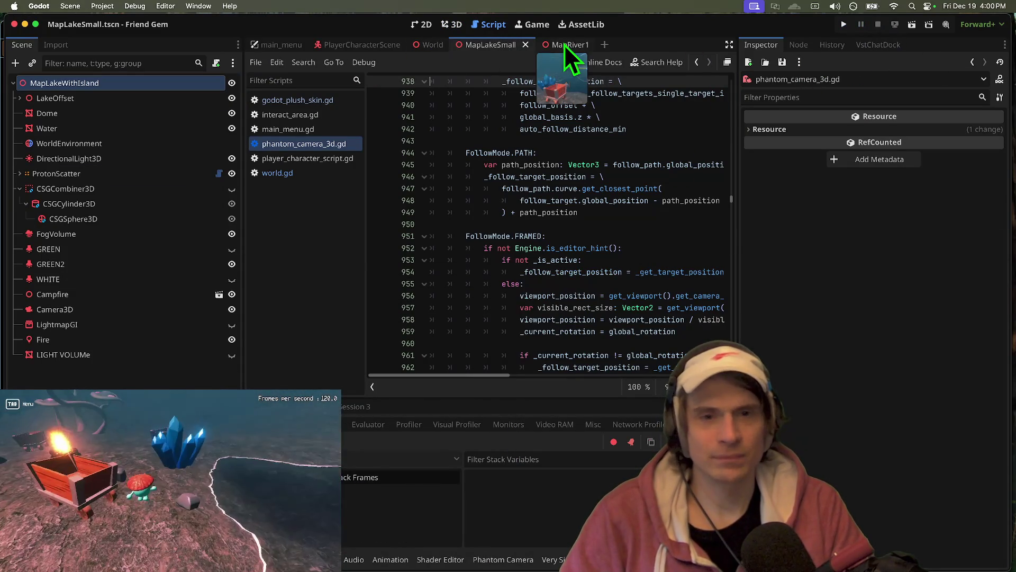
# - Back in MapLakeSmall, make the LightmapGI node visible and save the scene
pyautogui.click(564, 44)
pyautogui.scroll(-10, 141, 336)
pyautogui.hotkey('ctrl', 'shift', 'Tab')
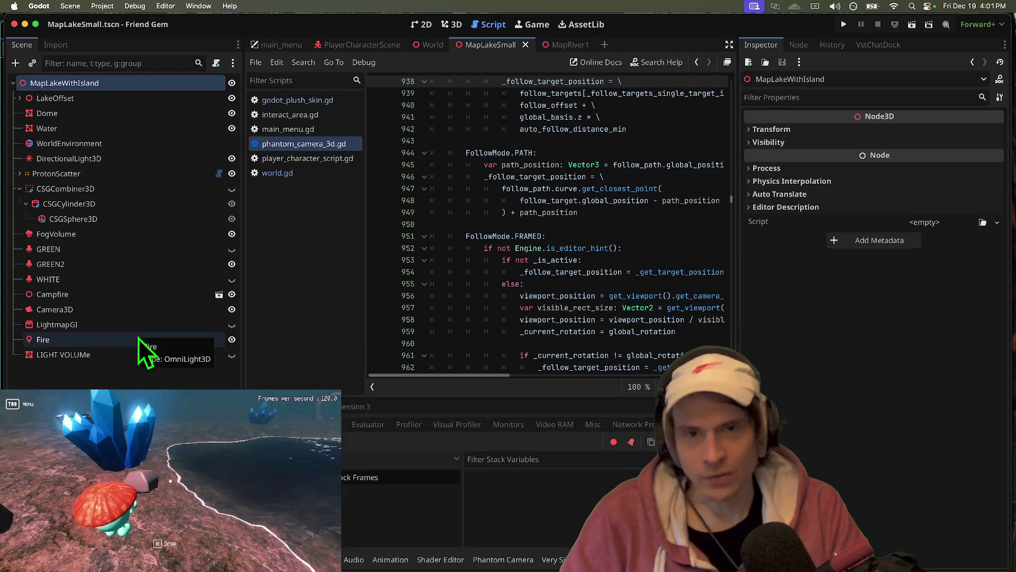
pyautogui.click(139, 324)
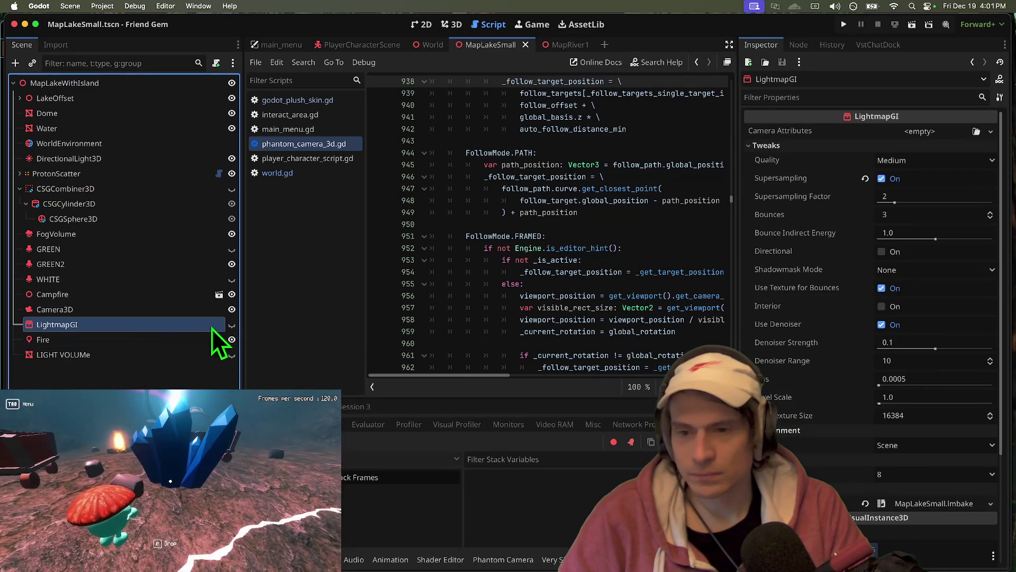
pyautogui.click(232, 324)
pyautogui.hotkey('ctrl', 's')
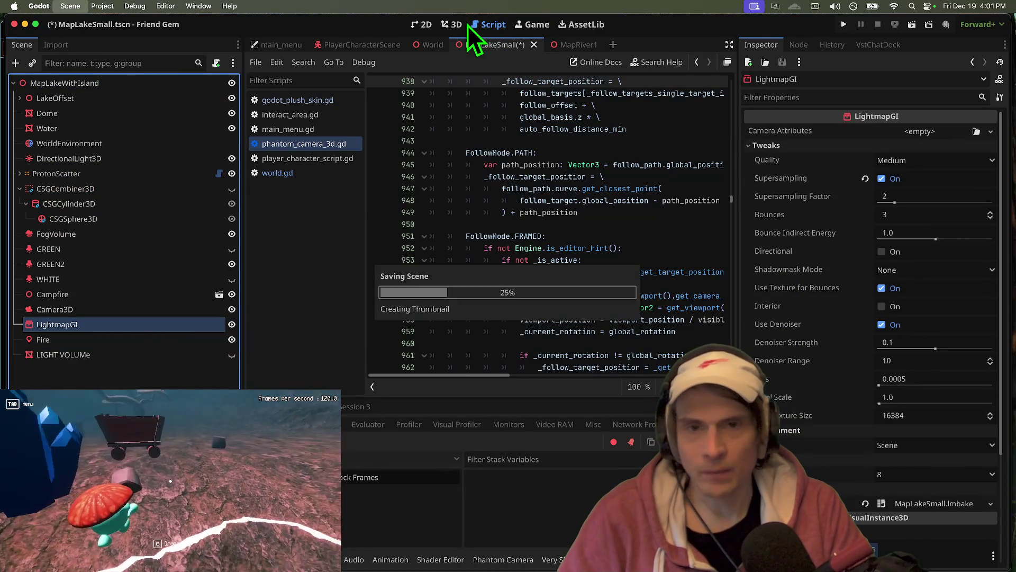
# - Switch to the 3D view and bring up Debug > Customize Run Instances
pyautogui.click(454, 25)
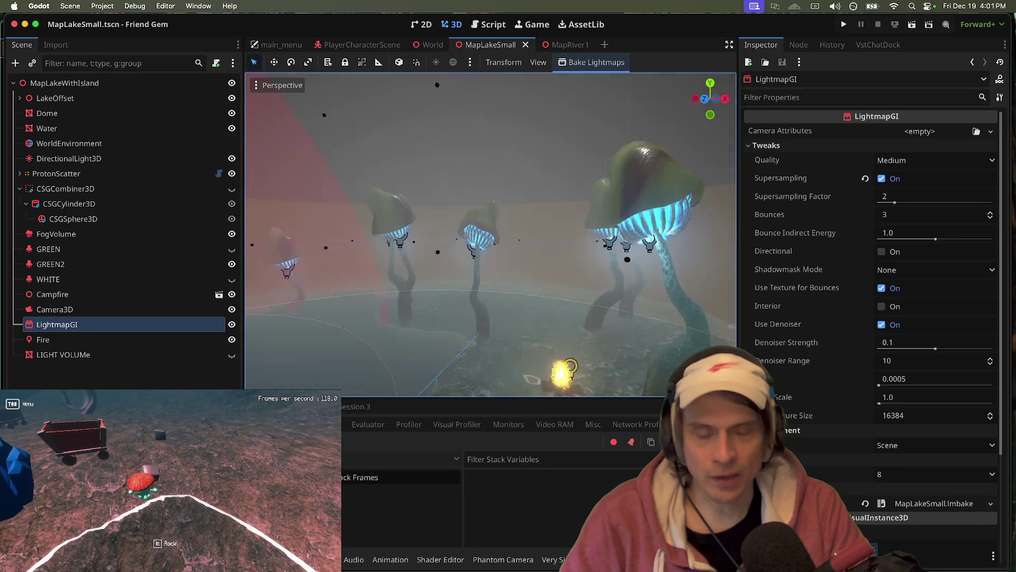
pyautogui.press('Tab')
pyautogui.click(170, 483)
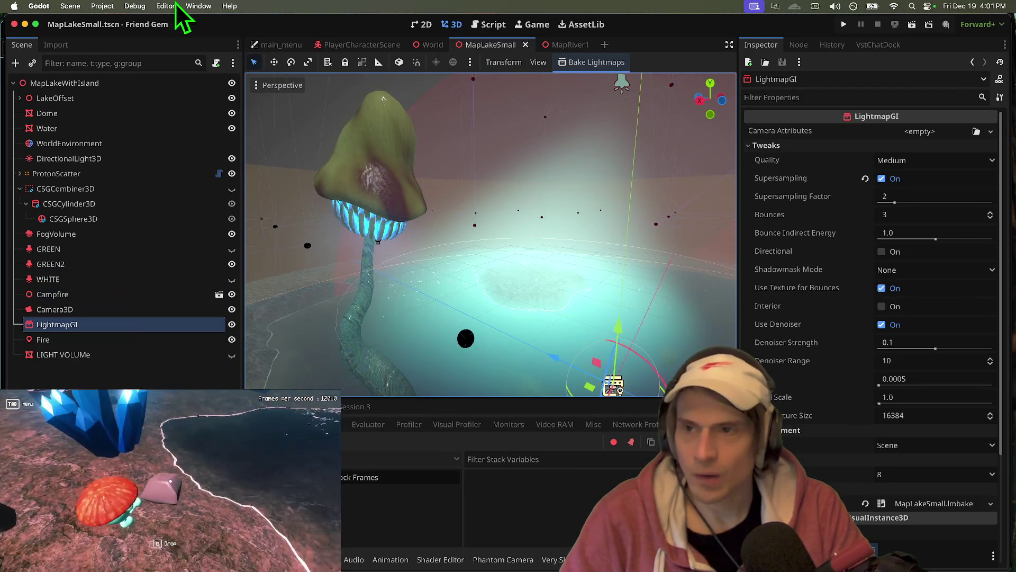
pyautogui.click(106, 6)
pyautogui.click(155, 161)
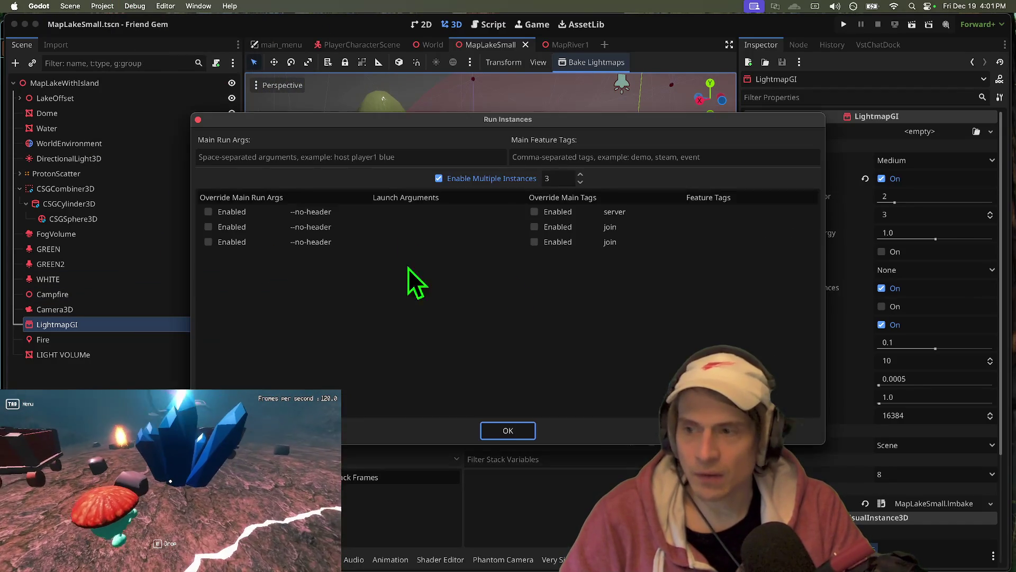
# - Set Run Instances to 1 with the feature tag offline, confirm, then quit the launched game
pyautogui.click(643, 227)
pyautogui.doubleClick(640, 241)
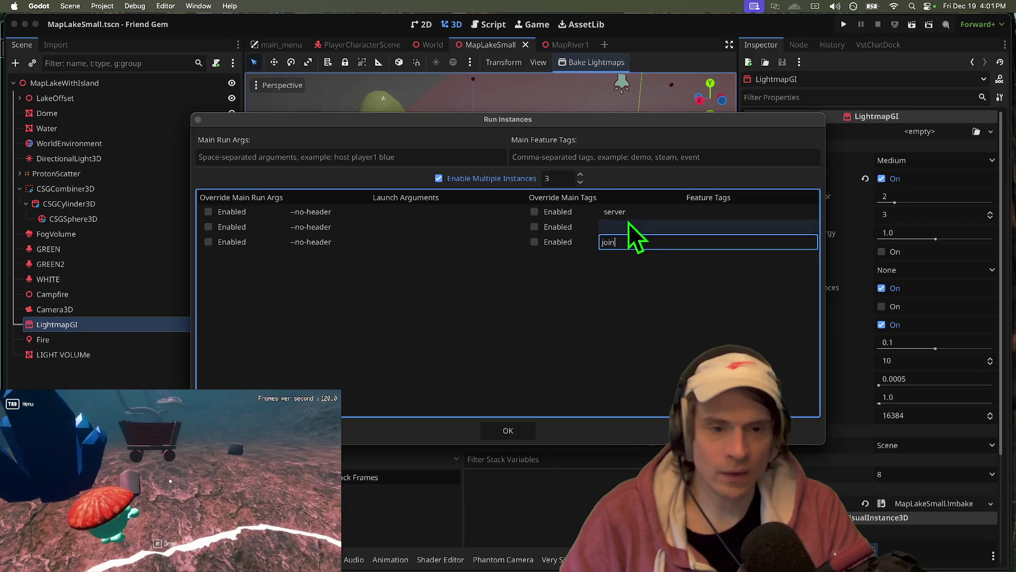
pyautogui.press('BackSpace')
pyautogui.press('Return')
pyautogui.write('1')
pyautogui.click(643, 208)
pyautogui.click(645, 208)
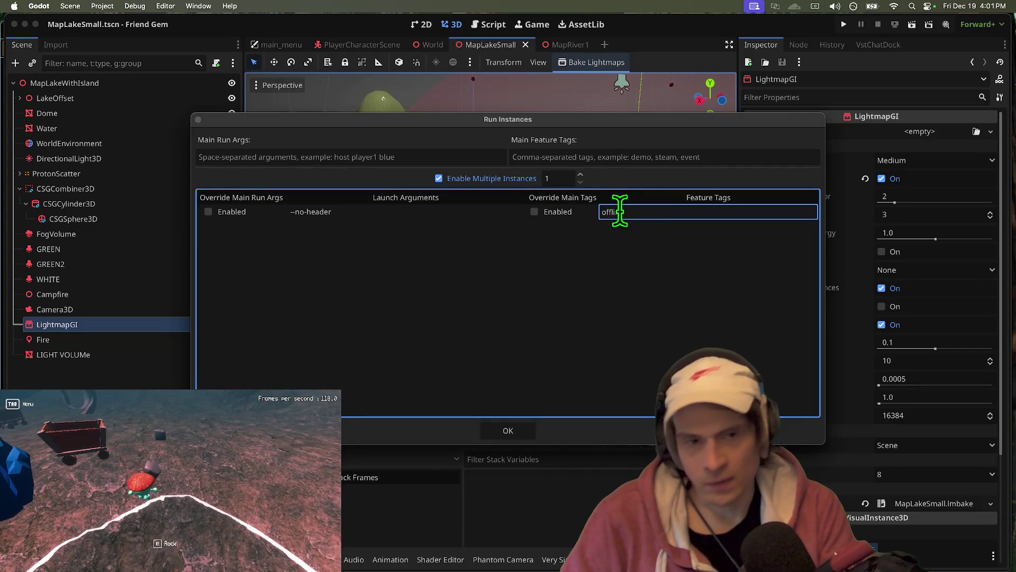
pyautogui.write('ne')
pyautogui.click(531, 428)
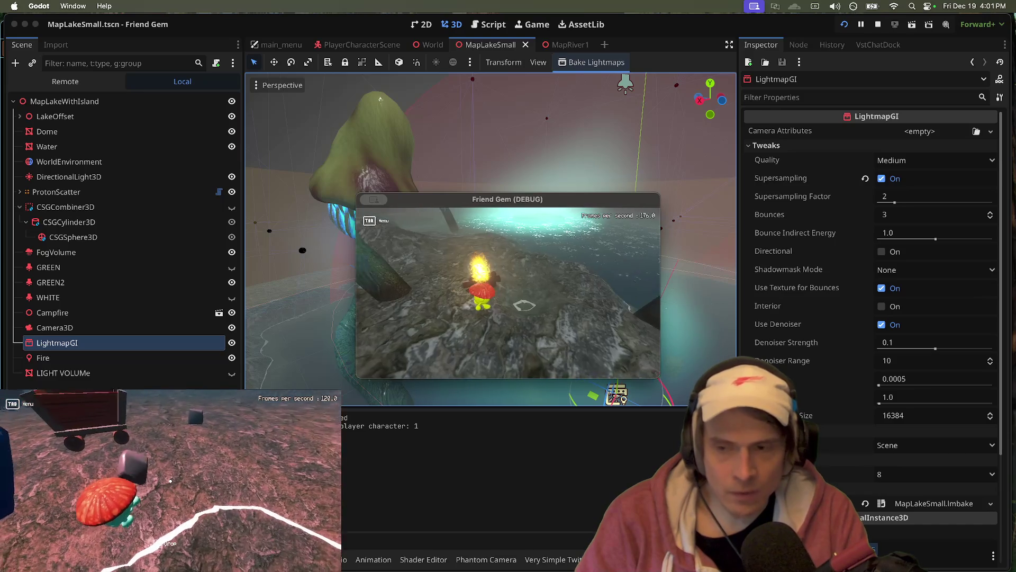
pyautogui.press('super+q')
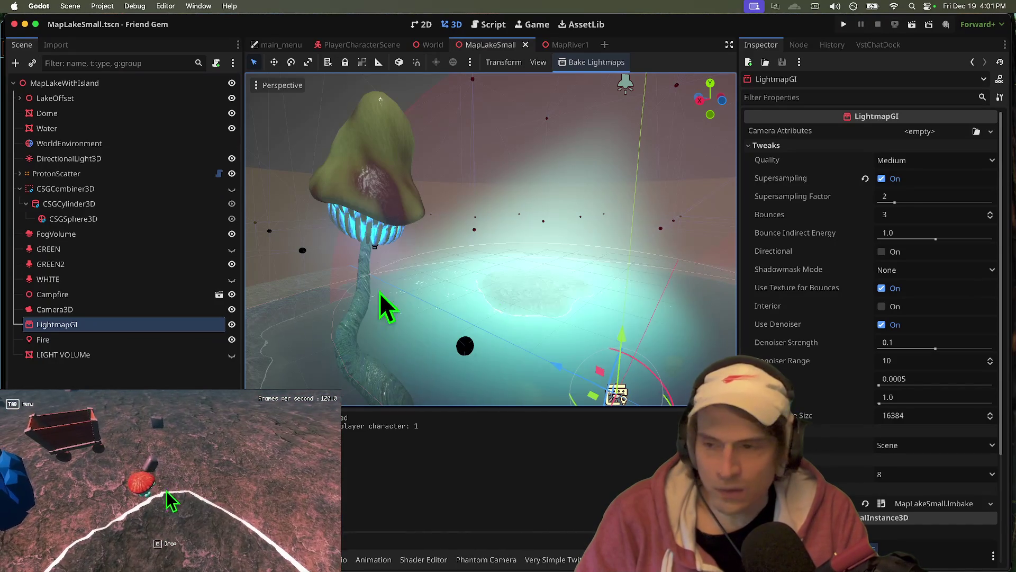
# - Keep ProtonScatter's render mode as Create Copies, enable Show Output in Tree, and save
pyautogui.click(128, 177)
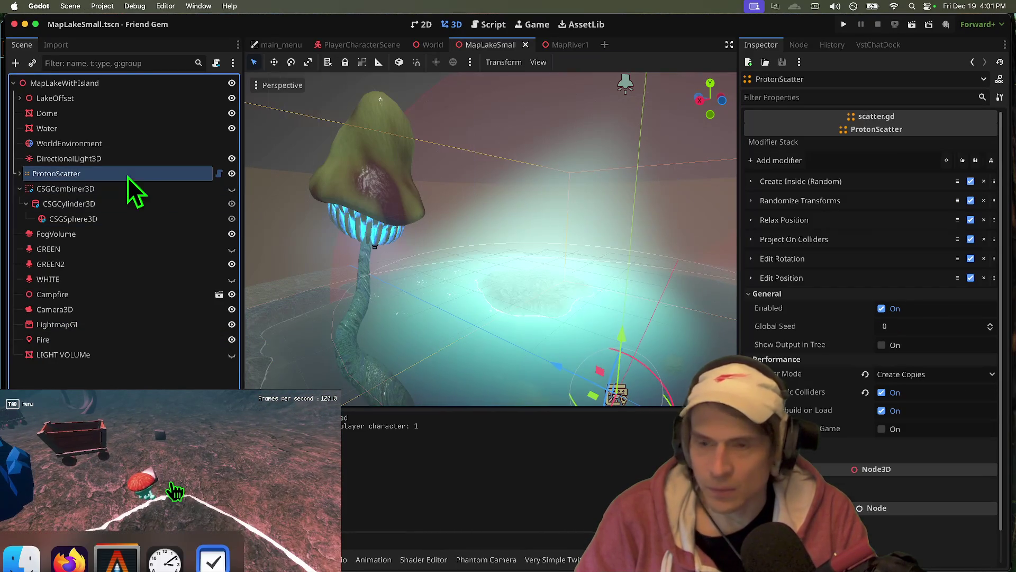
pyautogui.click(19, 173)
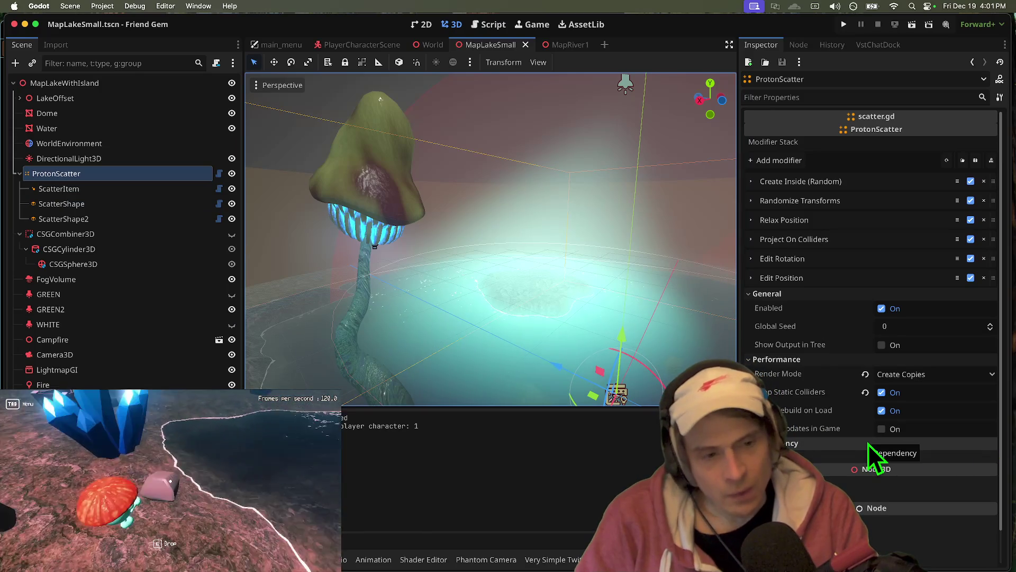
pyautogui.click(934, 373)
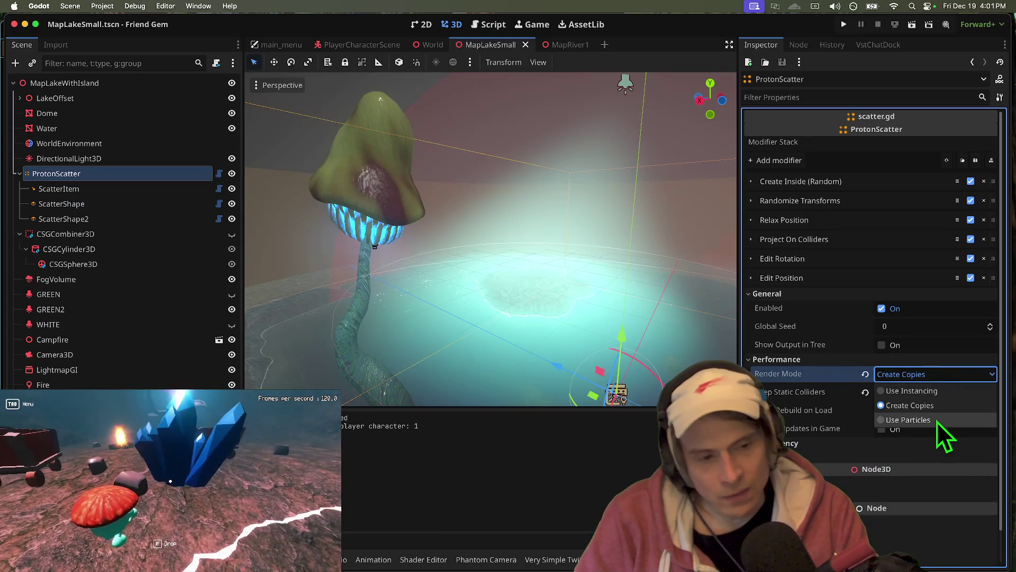
pyautogui.click(878, 428)
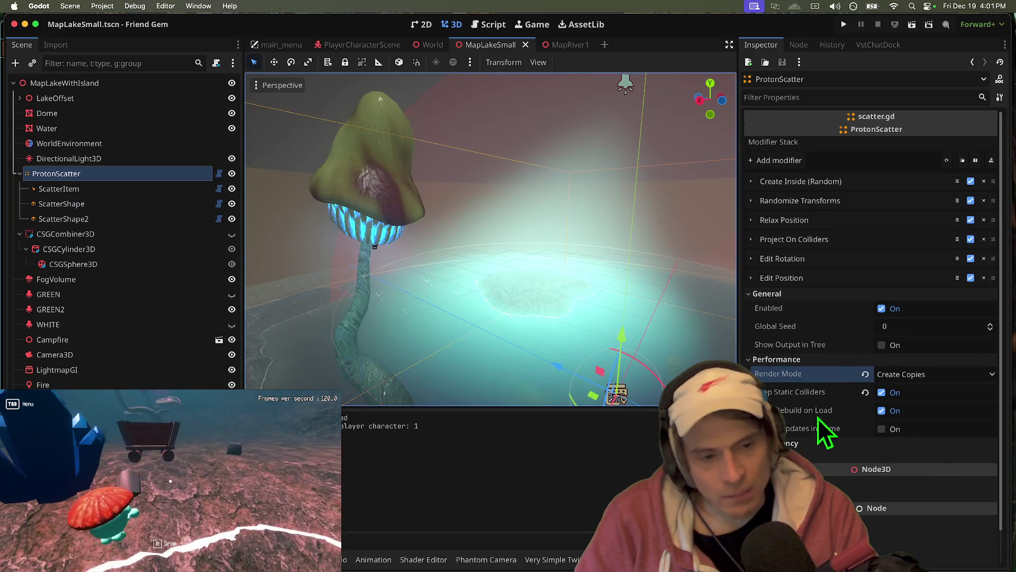
pyautogui.click(881, 345)
pyautogui.hotkey('ctrl', 's')
# - Inspect the generated MushroomTreeScatter nodes under the ScatterOutput node
pyautogui.click(114, 280)
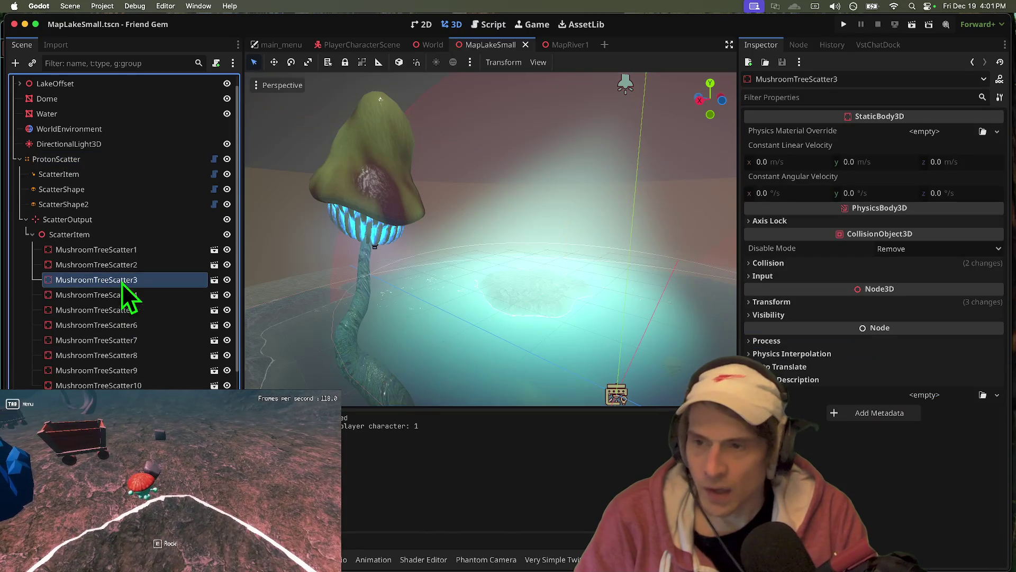
pyautogui.click(116, 220)
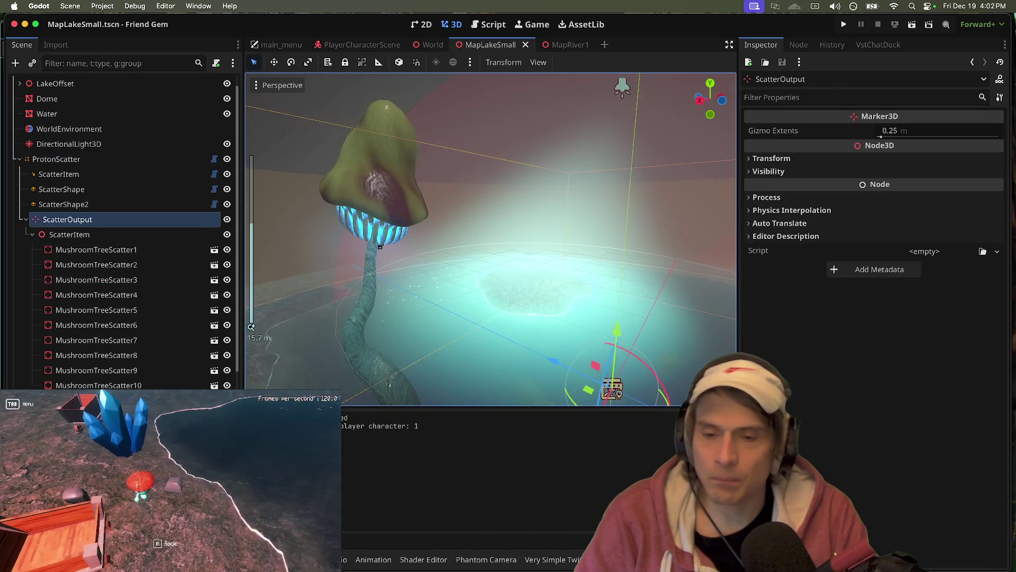
pyautogui.scroll(-10, 444, 325)
pyautogui.scroll(-5, 120, 370)
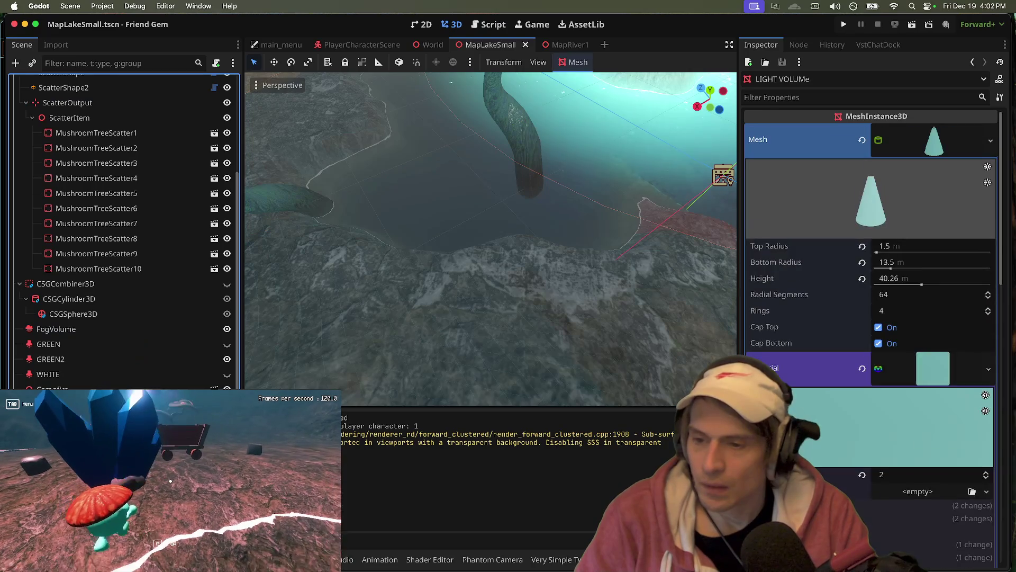
# - Start the MapLakeSmall lightmap bake from LightmapGI, then switch to Firefox while it runs
pyautogui.click(408, 233)
pyautogui.click(614, 64)
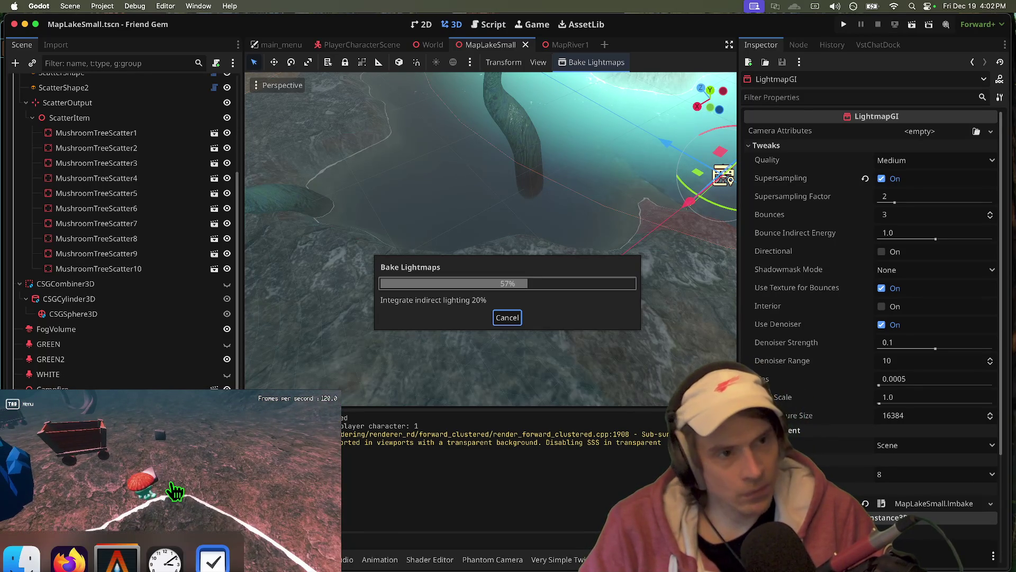
pyautogui.click(170, 484)
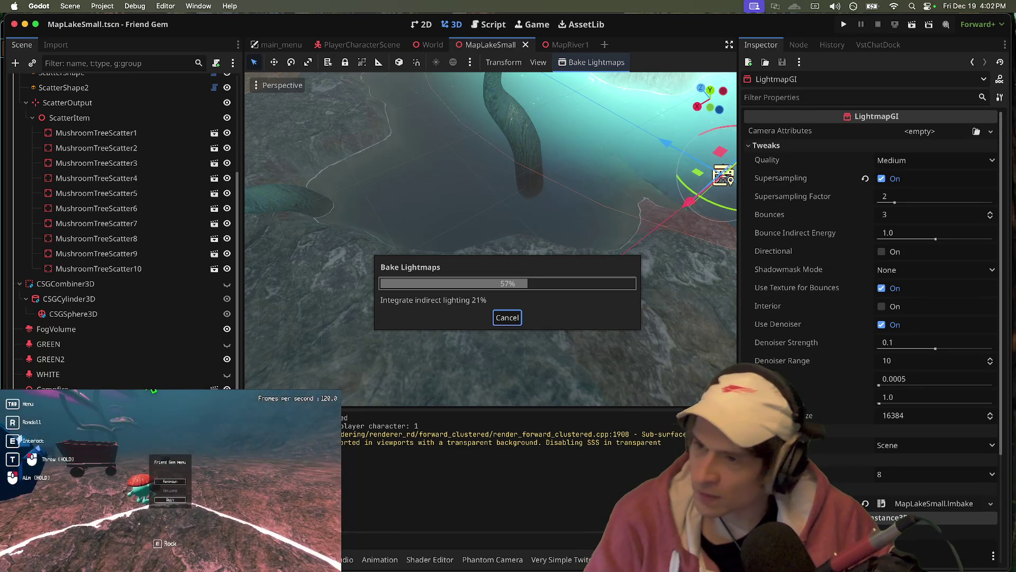
pyautogui.press('super+Tab')
pyautogui.press('super+Tab')
pyautogui.press('super+Tab')
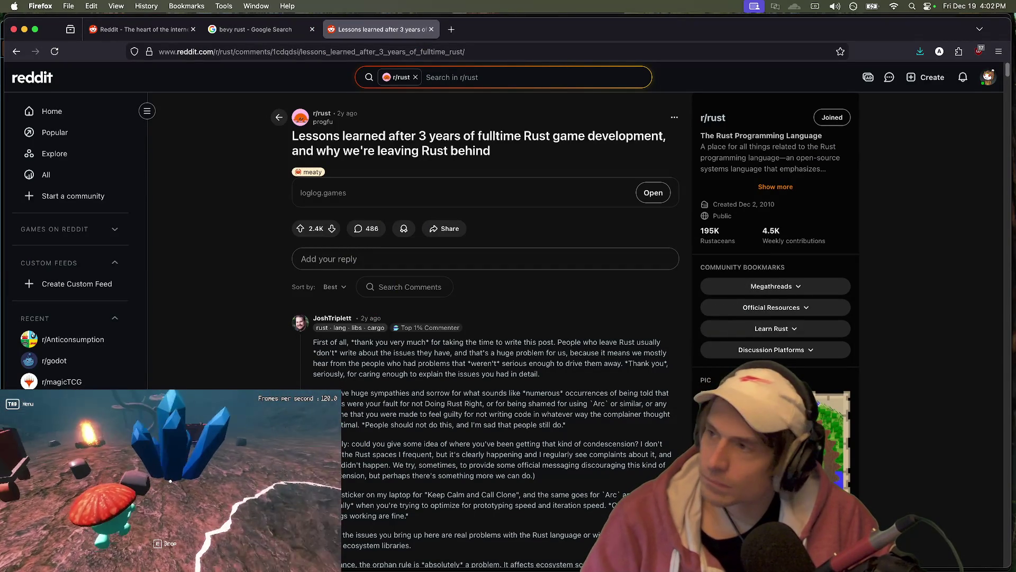
# - Open YouTube and the Reddit home feed in new Firefox tabs
pyautogui.press('super+Tab')
pyautogui.press('super+Tab')
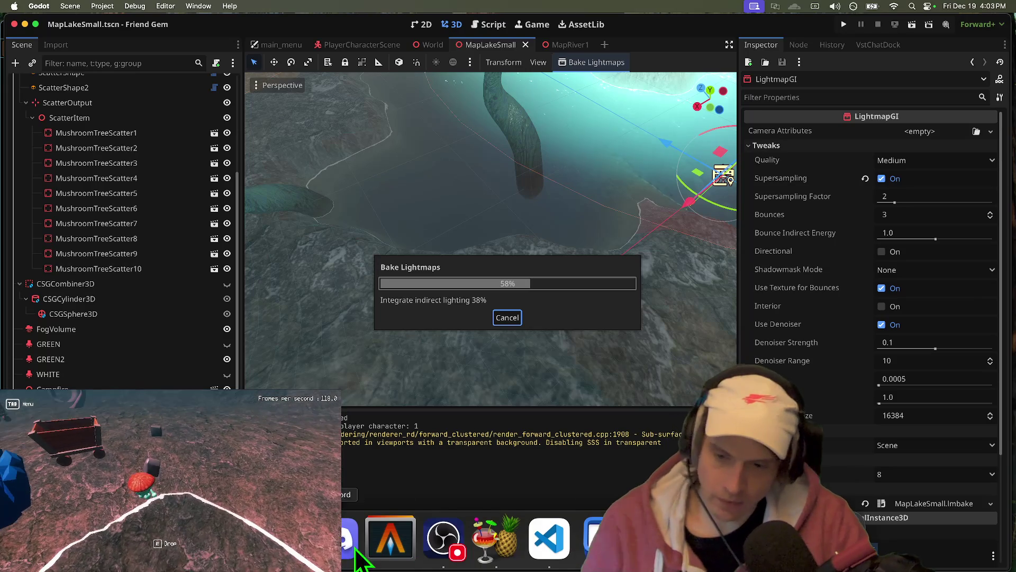
pyautogui.press('super+Tab')
pyautogui.hotkey('ctrl', 't')
pyautogui.write('you')
pyautogui.press('Return')
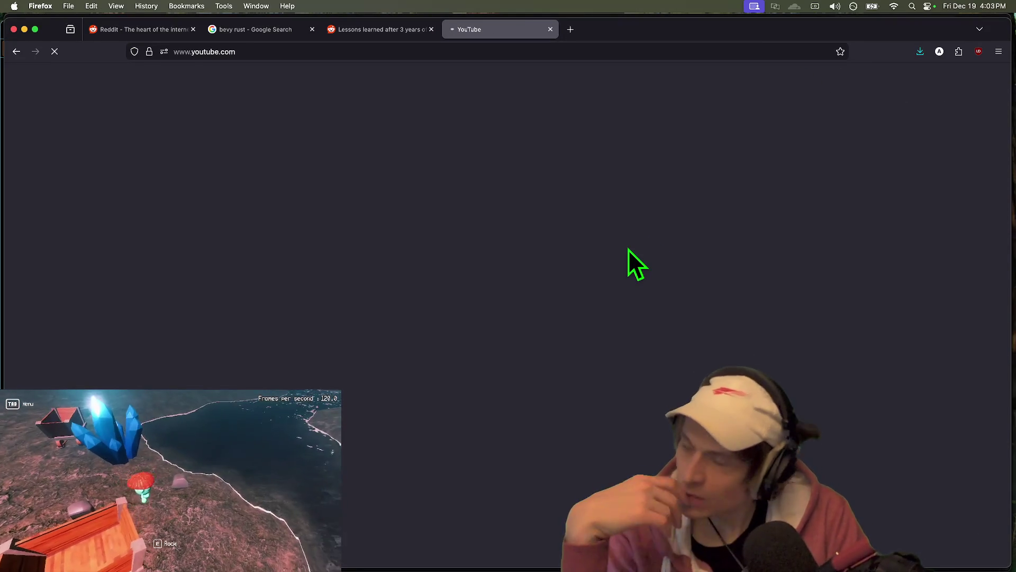
pyautogui.press('super+t')
pyautogui.write('r')
pyautogui.press('Return')
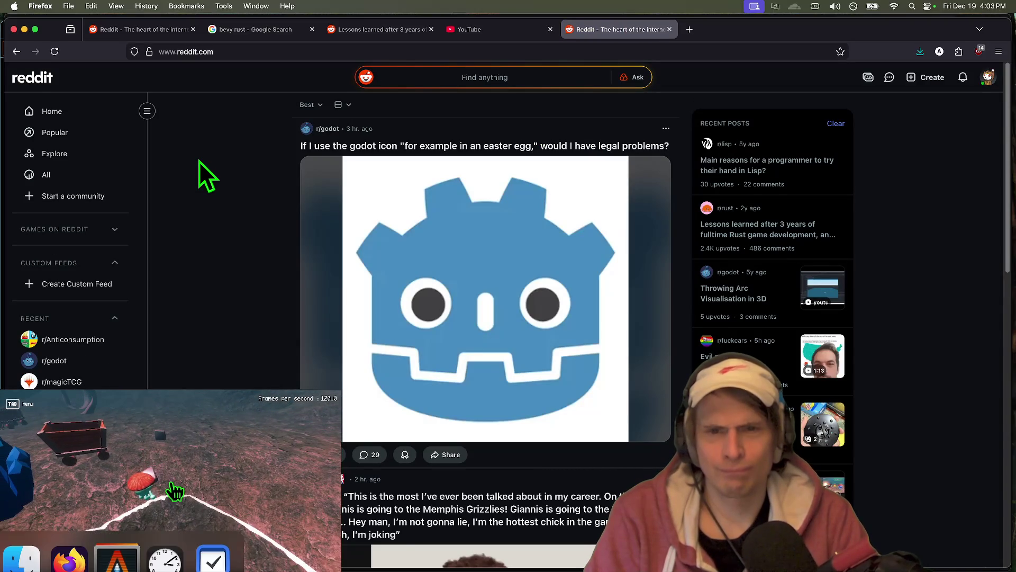
# - Read through the comments on the Reddit post about the Godot icon
pyautogui.click(401, 154)
pyautogui.scroll(-5, 324, 204)
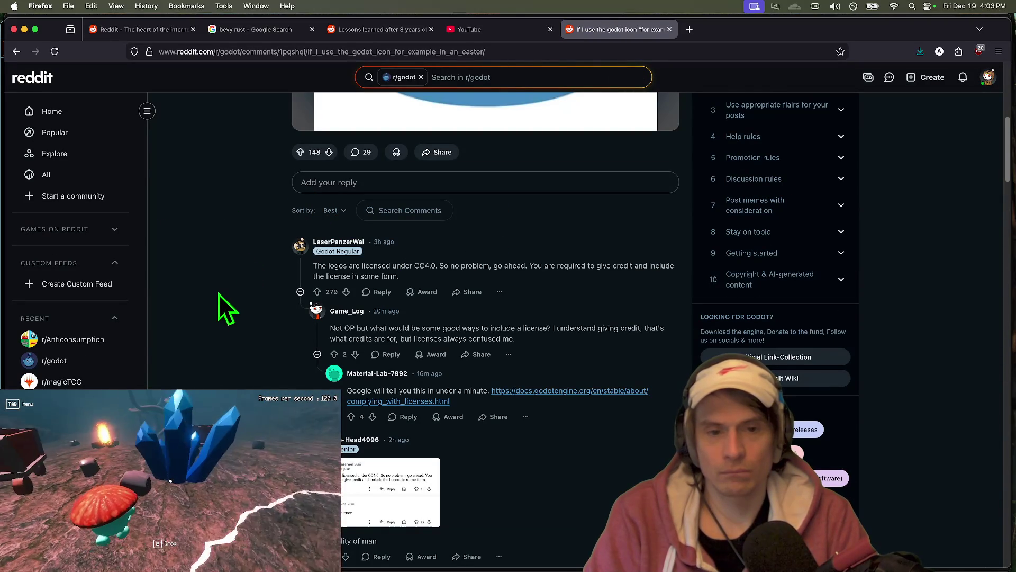
pyautogui.scroll(5, 218, 294)
pyautogui.scroll(-4, 221, 290)
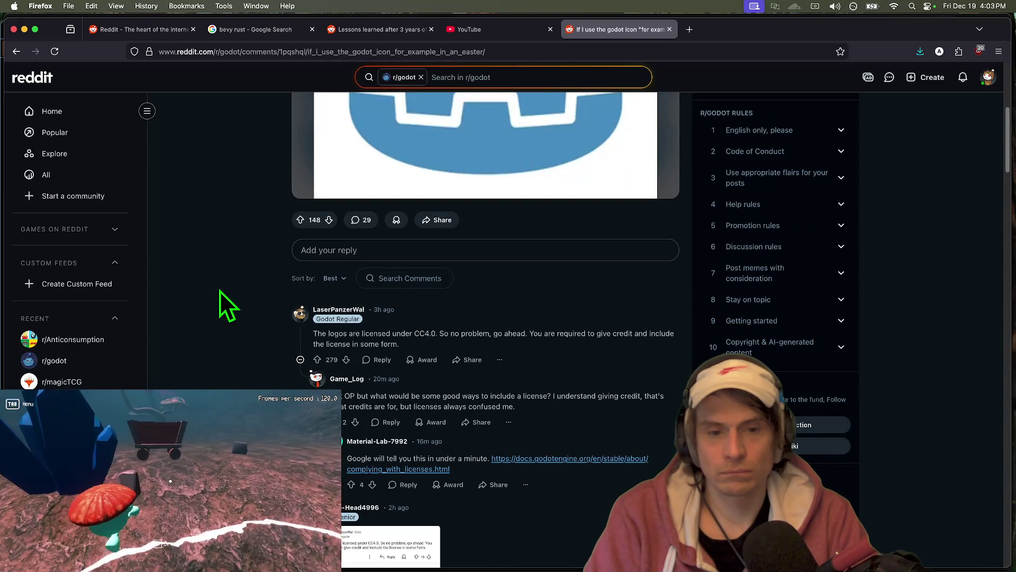
pyautogui.scroll(-4, 220, 291)
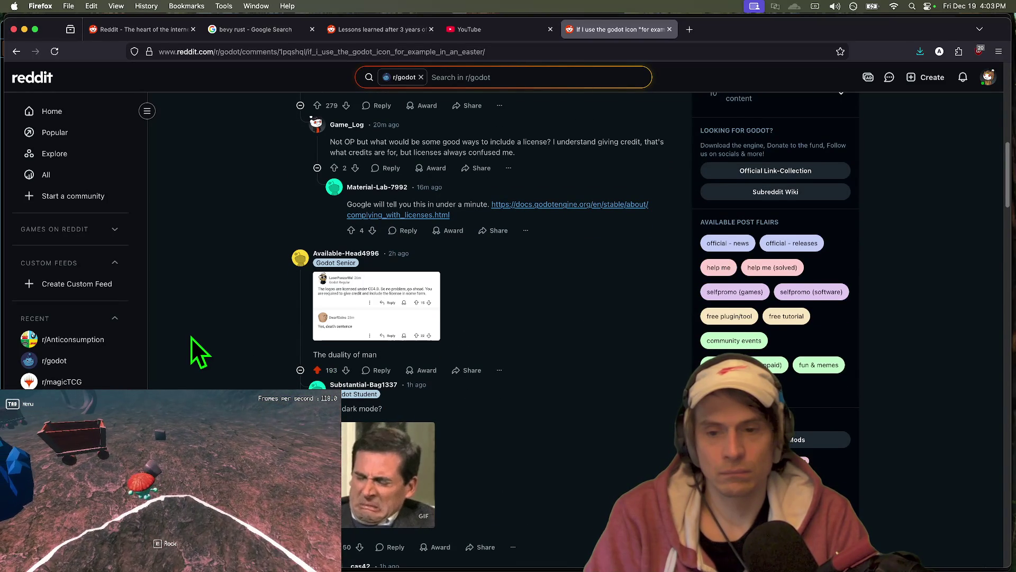
pyautogui.scroll(-10, 190, 335)
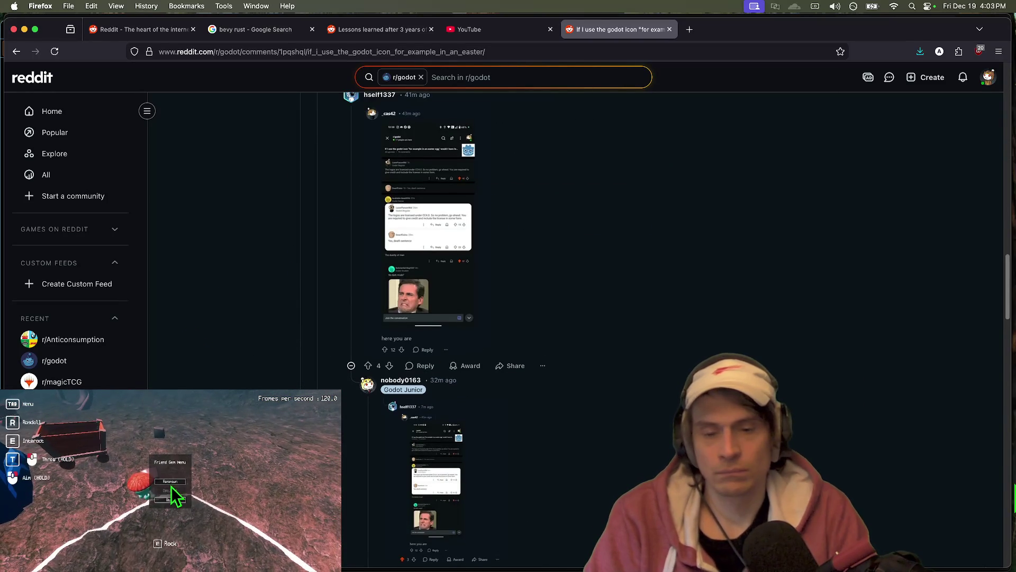
# - Check Reddit notifications, view the first notified post, then close its tab
pyautogui.click(964, 79)
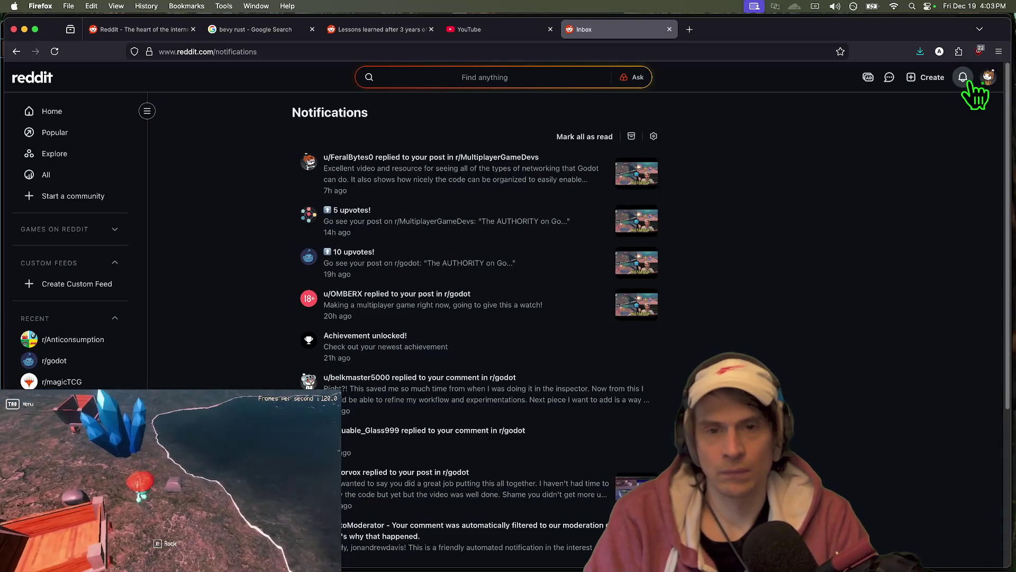
pyautogui.click(442, 170)
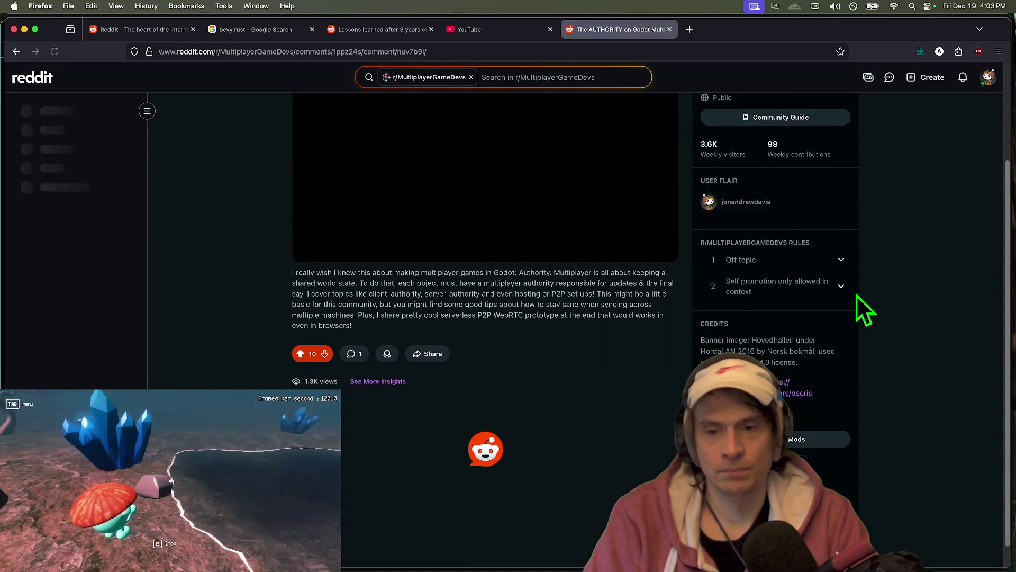
pyautogui.scroll(3, 859, 291)
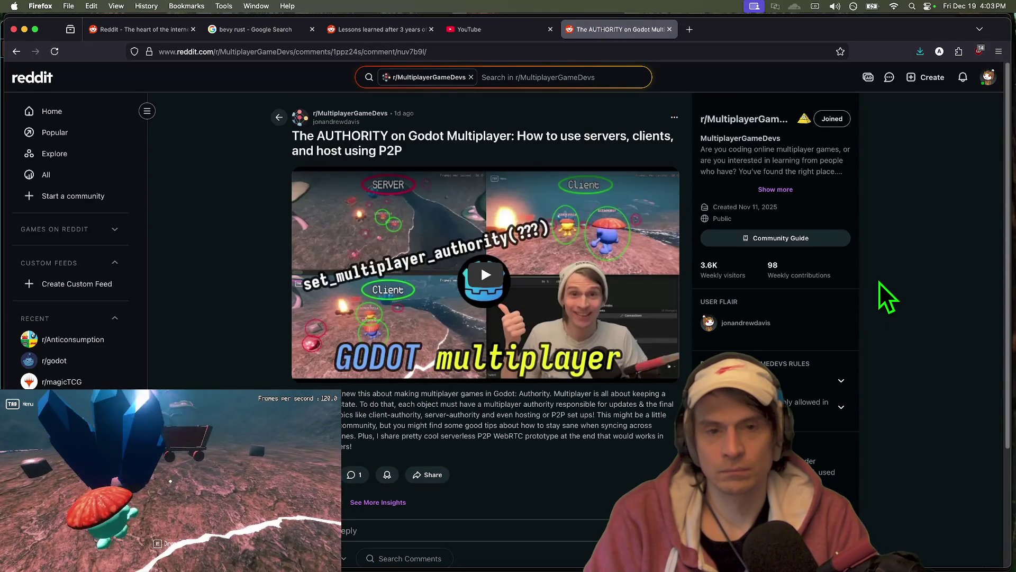
pyautogui.scroll(-5, 879, 281)
pyautogui.press('super+w')
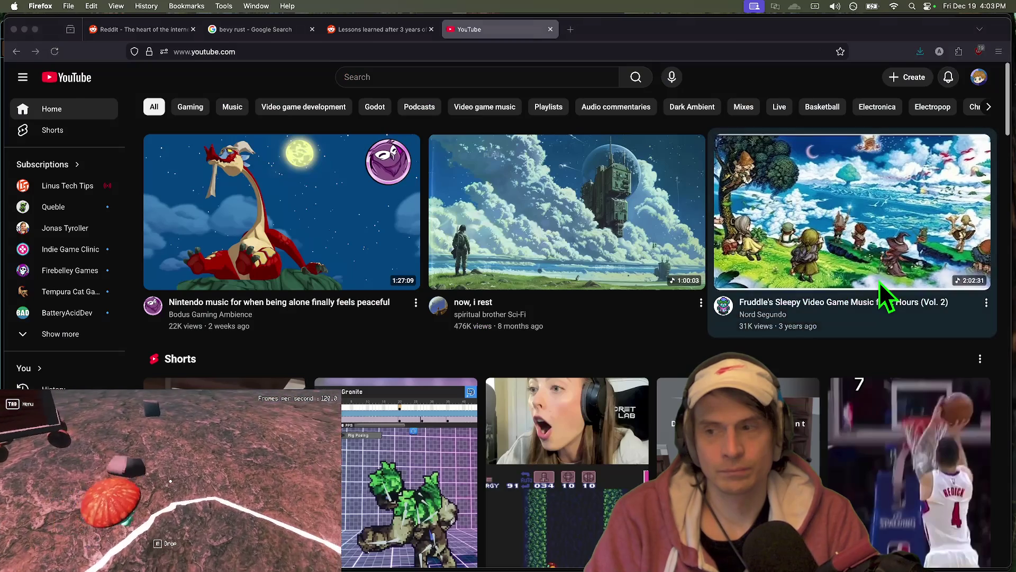
# - Back in Godot, run the game project and then stop it
pyautogui.press('super+Tab')
pyautogui.press('super+b')
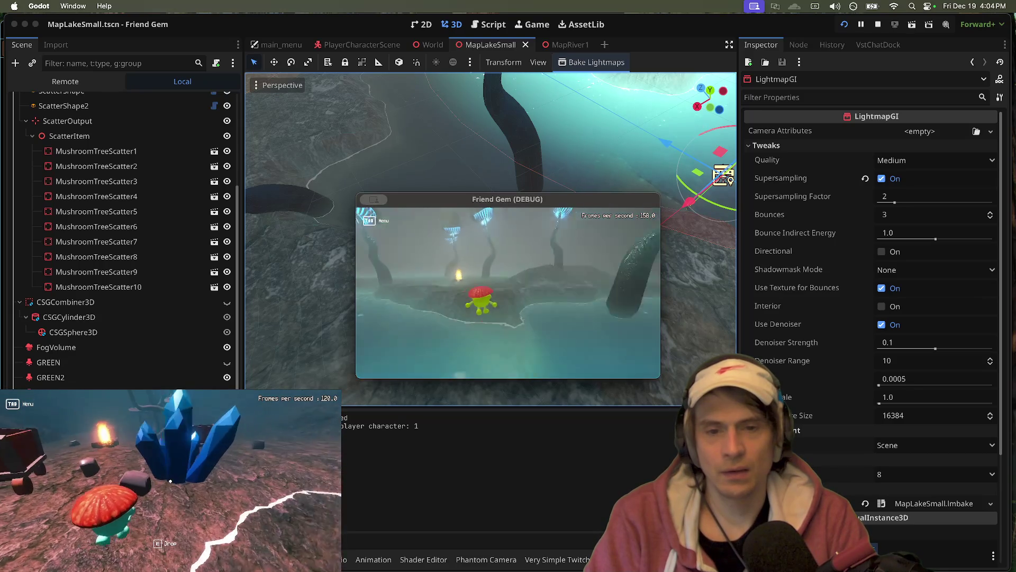
pyautogui.press('super+q')
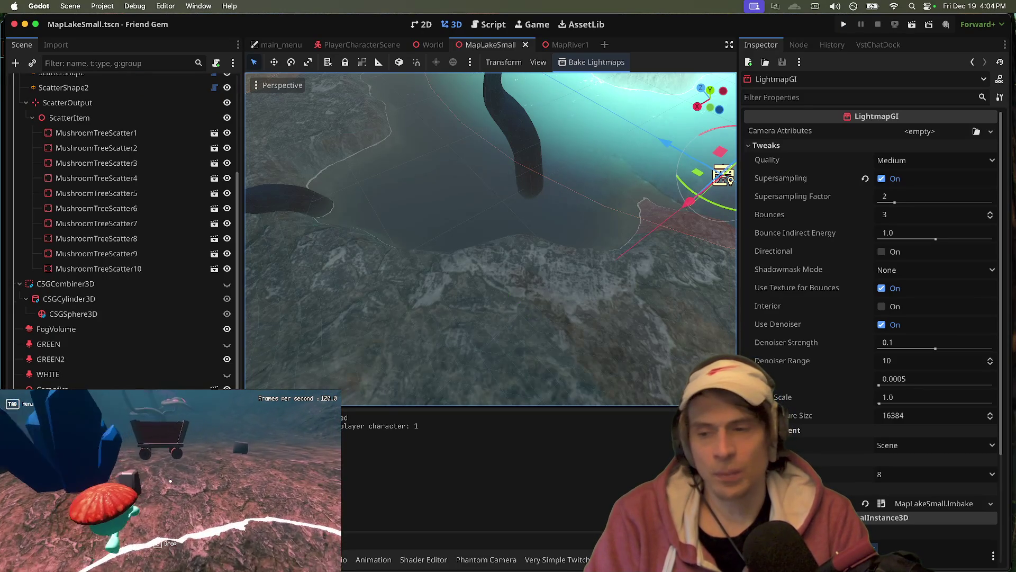
# - Delete the LIGHT VOLUMe cone mesh and GREEN2 spotlight nodes, confirming the prompt
pyautogui.click(509, 295)
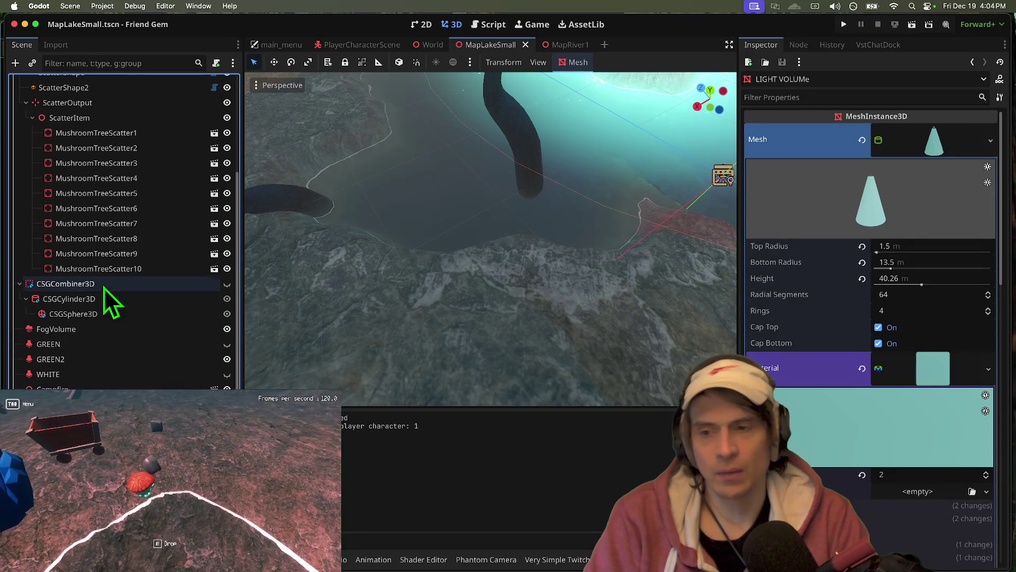
pyautogui.keyDown('super'); pyautogui.click(107, 361); pyautogui.keyUp('super')
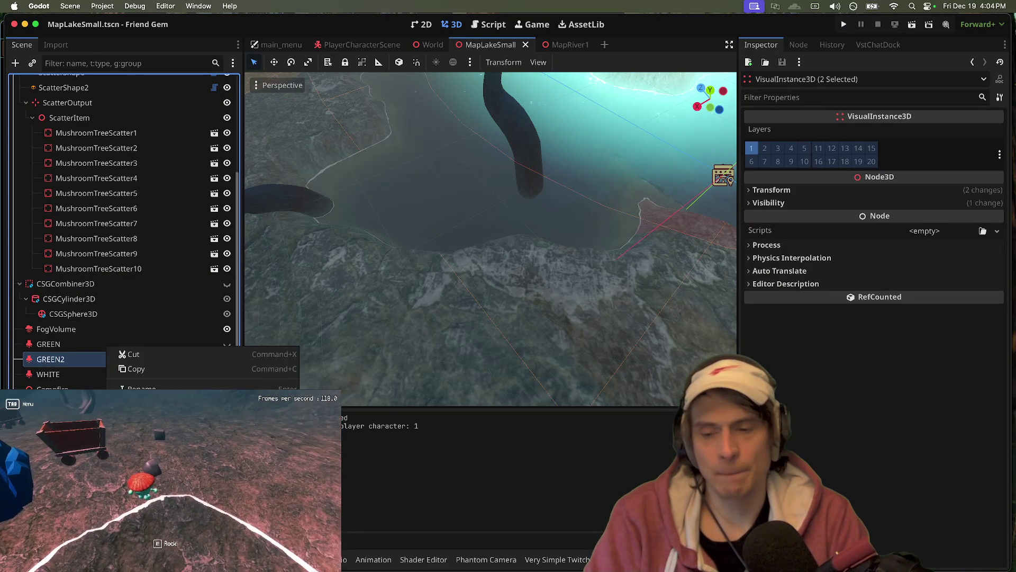
pyautogui.press('Delete')
pyautogui.click(542, 310)
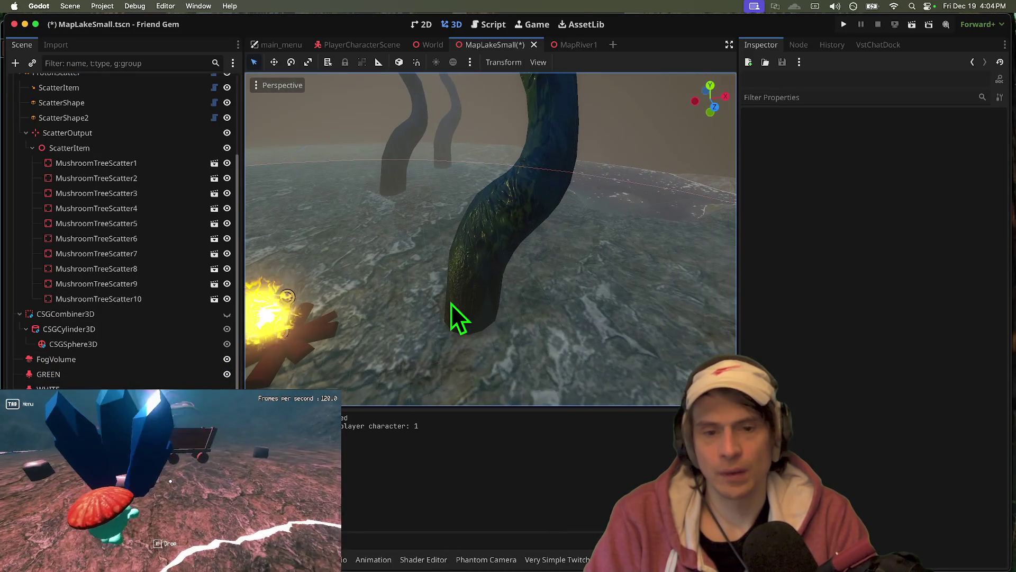
# - Move the ScatterOutput node out from under ProtonScatter
pyautogui.click(452, 303)
pyautogui.click(108, 249)
pyautogui.click(92, 233)
pyautogui.moveTo(50, 219); pyautogui.dragTo(42, 151)
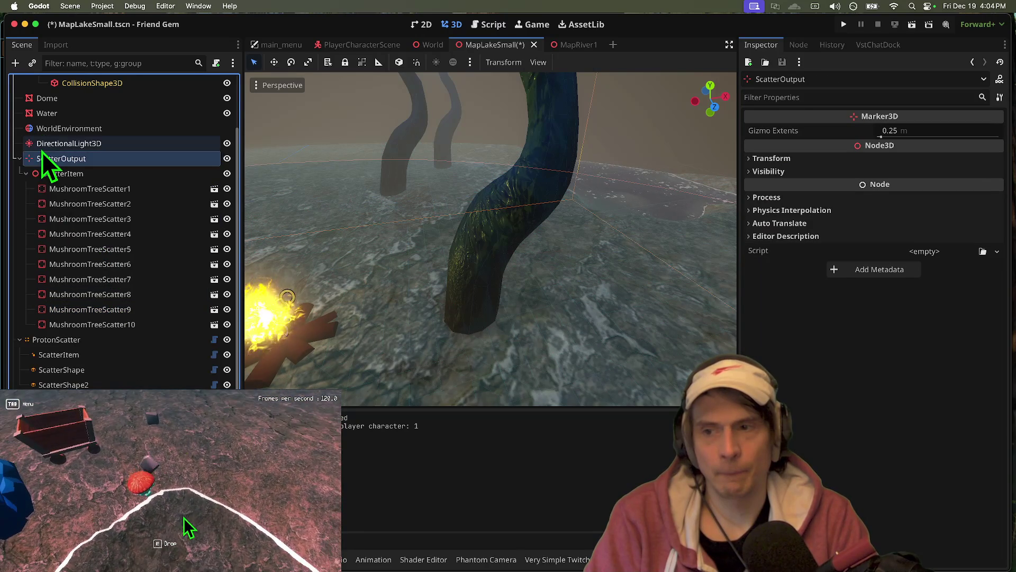
# - Turn off ProtonScatter's Show Output in Tree, hide it in the viewport, and save
pyautogui.click(71, 340)
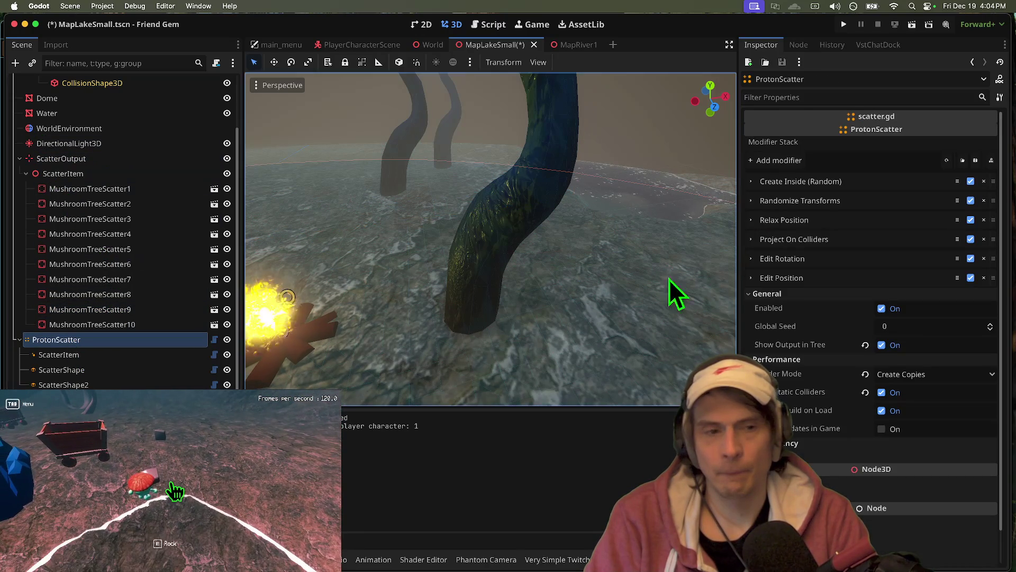
pyautogui.click(894, 345)
pyautogui.hotkey('ctrl', 's')
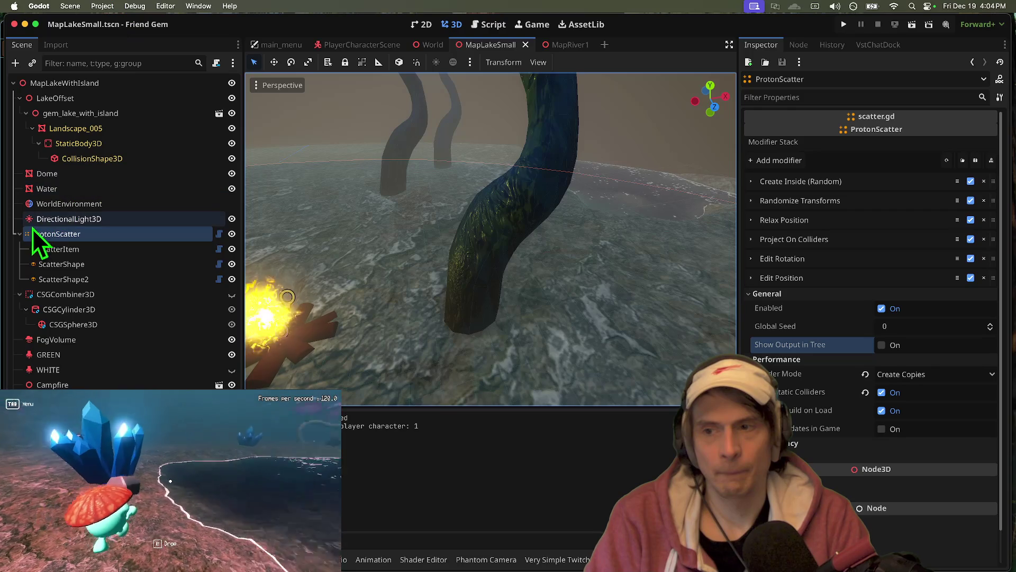
pyautogui.click(231, 235)
pyautogui.hotkey('ctrl', 's')
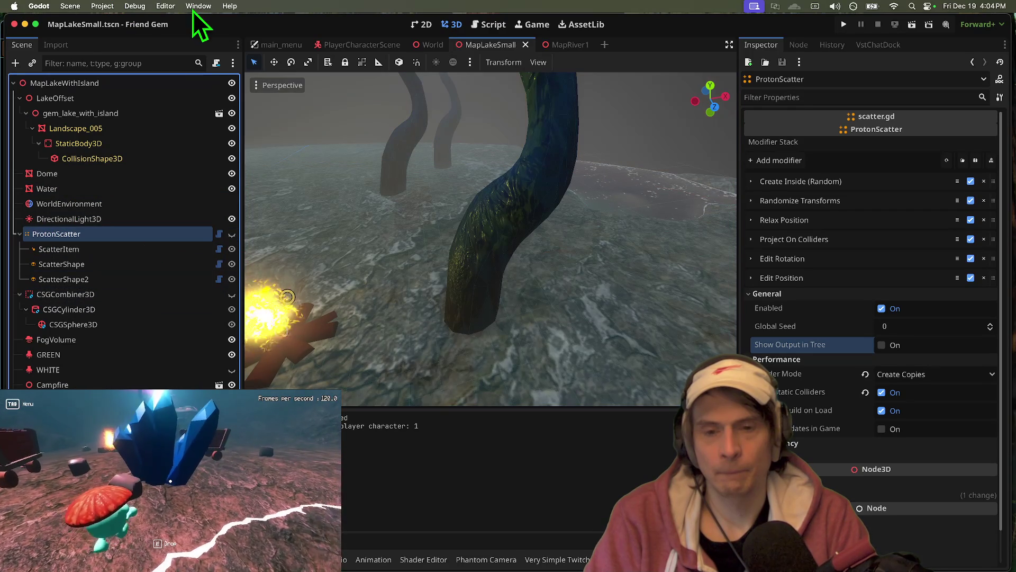
# - Reload the saved scene and re-enable ProtonScatter's Show Output in Tree
pyautogui.click(71, 6)
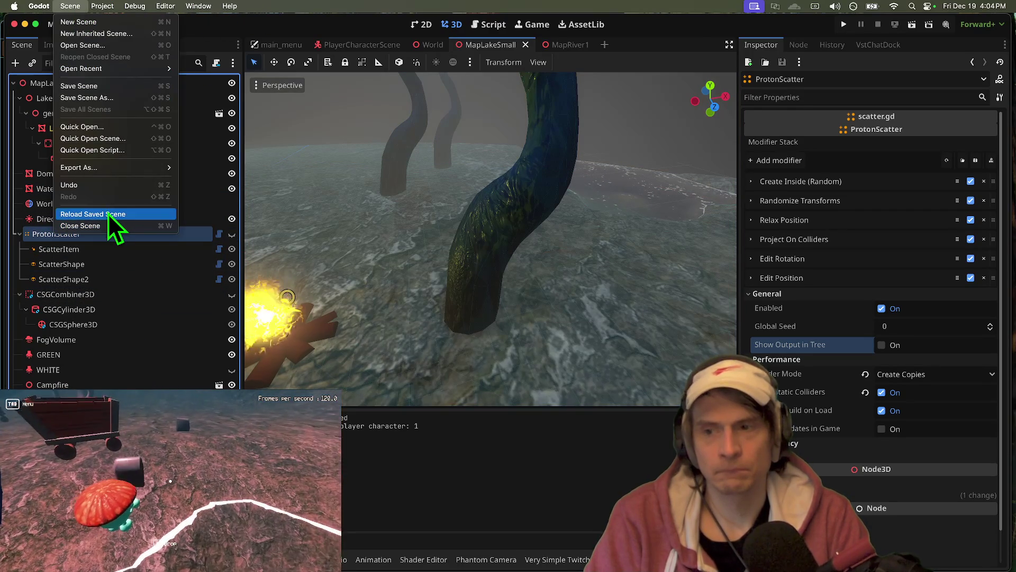
pyautogui.click(109, 214)
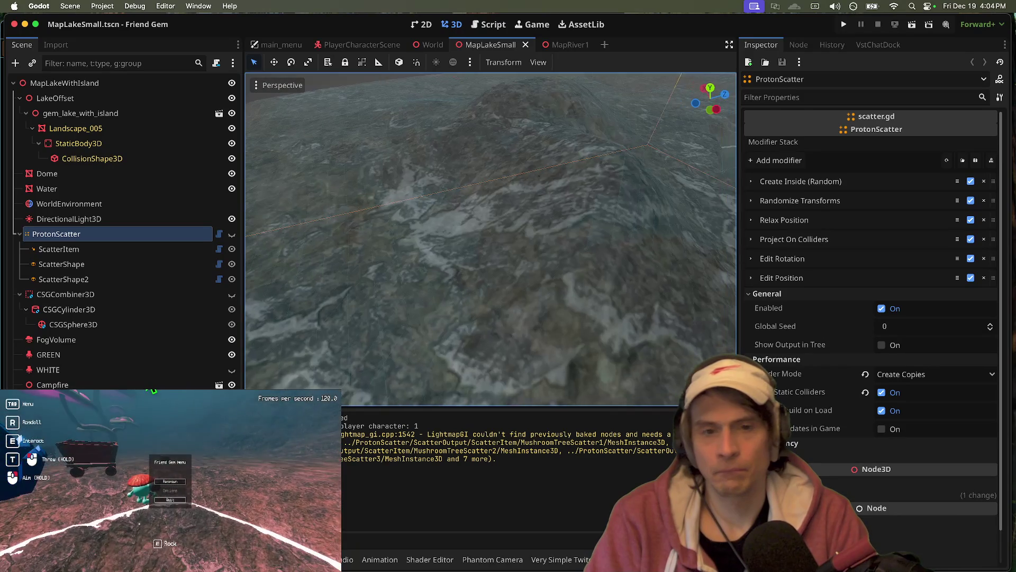
pyautogui.click(59, 279)
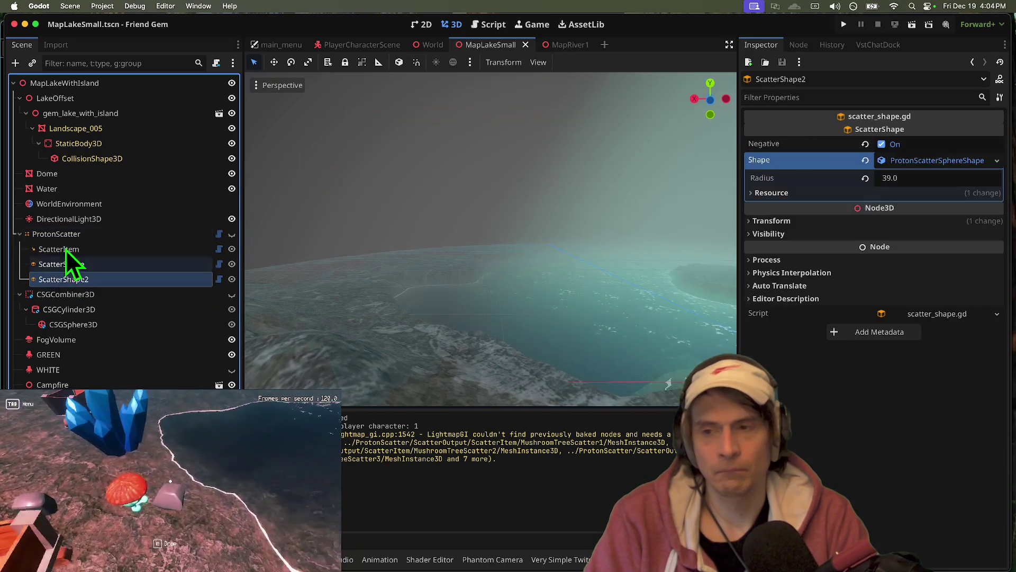
pyautogui.click(72, 236)
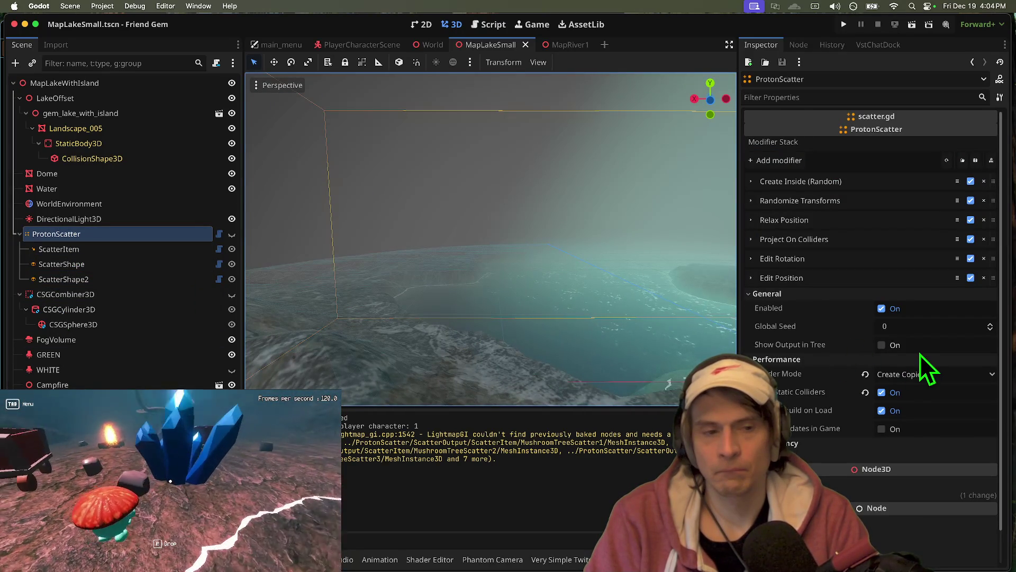
pyautogui.click(881, 345)
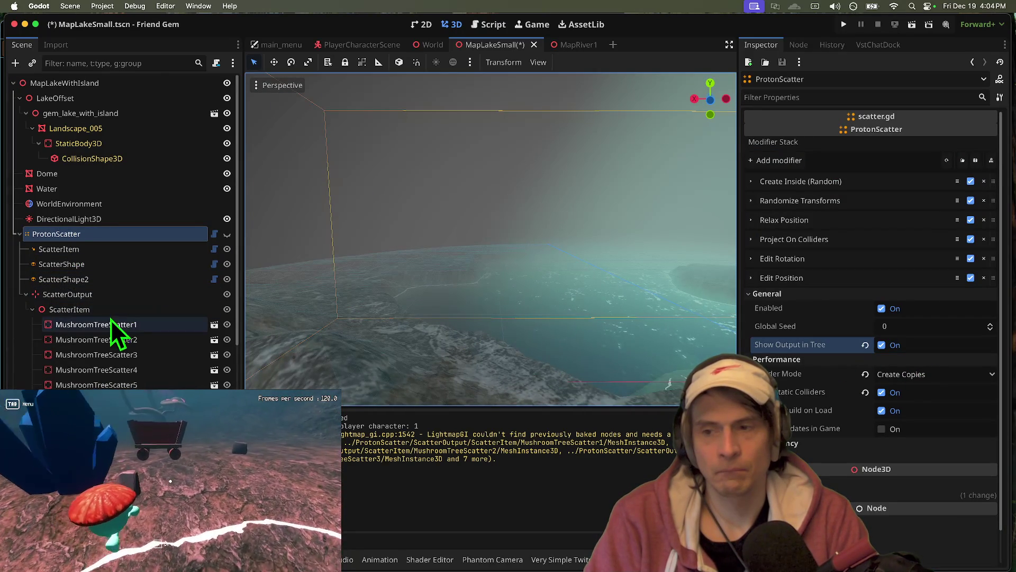
pyautogui.click(115, 309)
# - Hide ProtonScatter in the viewport and switch Show Output in Tree off again
pyautogui.click(87, 238)
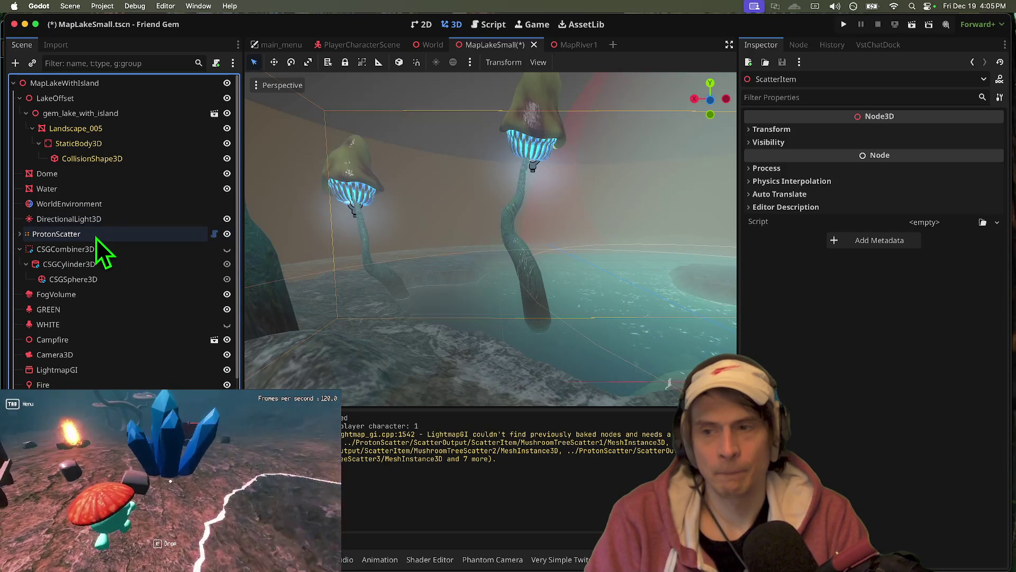
pyautogui.click(106, 234)
pyautogui.click(224, 236)
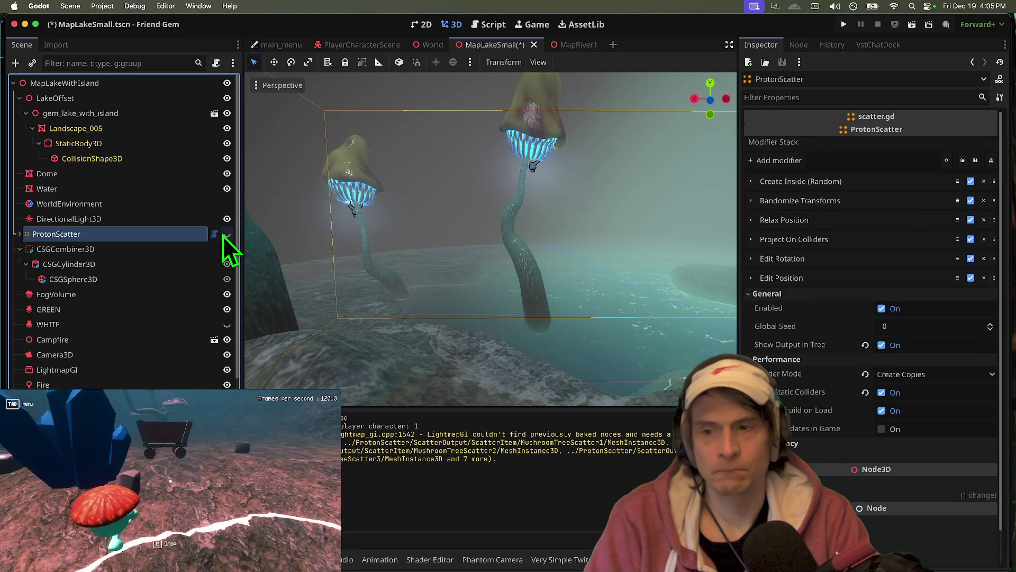
pyautogui.click(39, 240)
pyautogui.press('Escape')
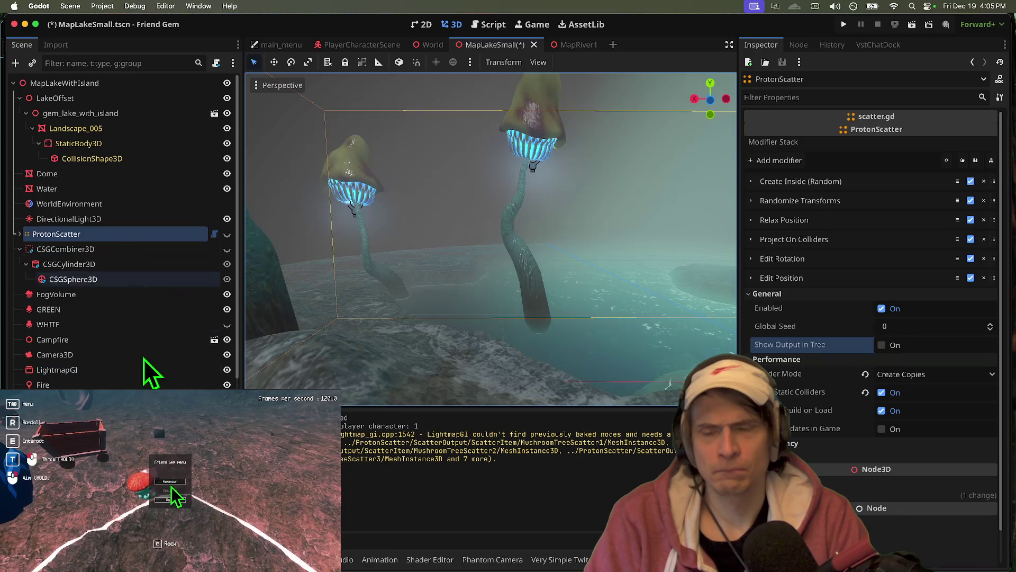
pyautogui.click(881, 345)
pyautogui.scroll(-3, 117, 239)
# - Frame MushroomTreeScatter3 and MushroomTreeScatter2, shifting MushroomTreeScatter2 to the left
pyautogui.click(83, 343)
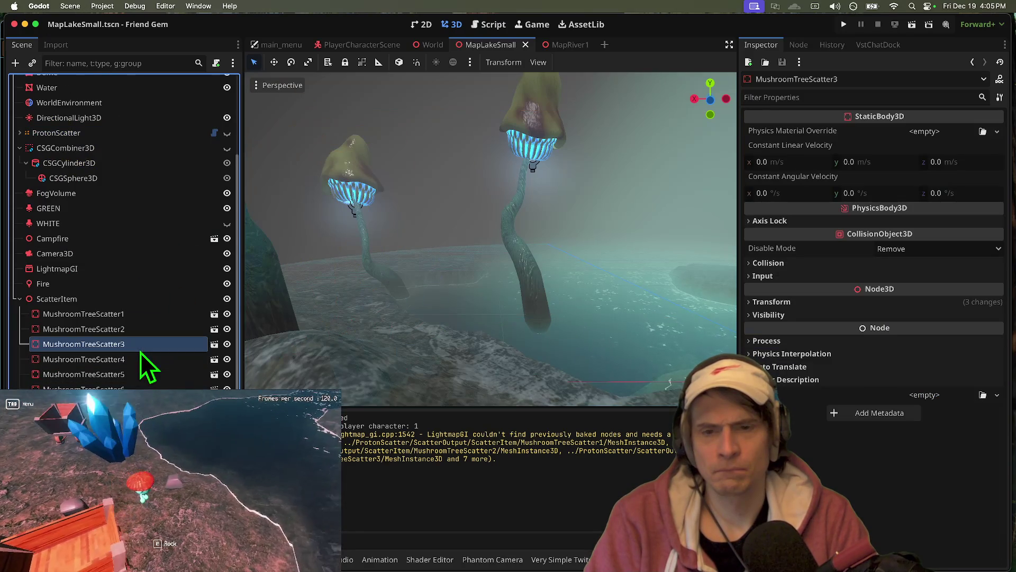
pyautogui.press('f')
pyautogui.moveTo(533, 295); pyautogui.dragTo(391, 266)
pyautogui.click(391, 265)
pyautogui.press('f')
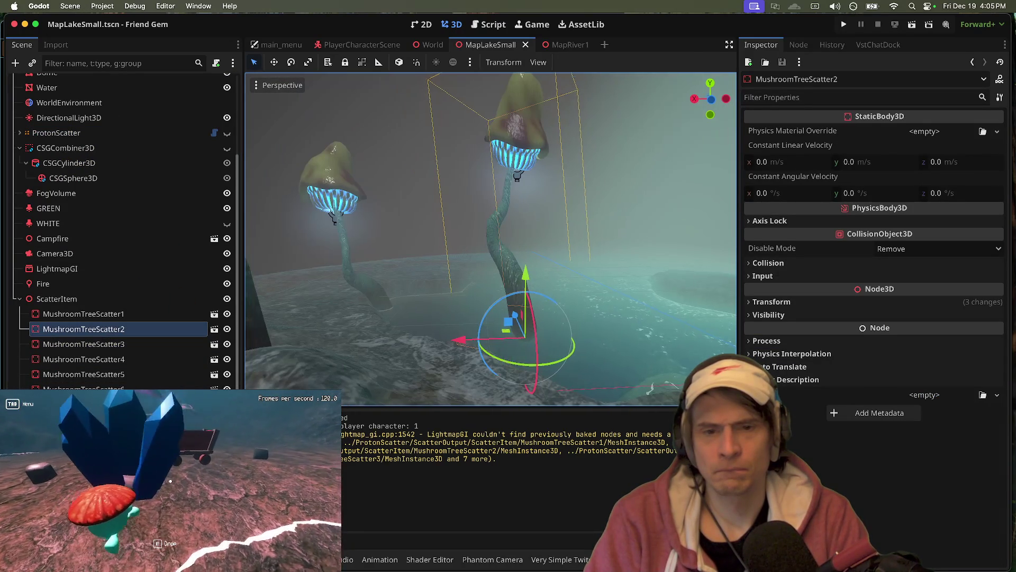
pyautogui.moveTo(446, 336); pyautogui.dragTo(291, 300)
pyautogui.press('f')
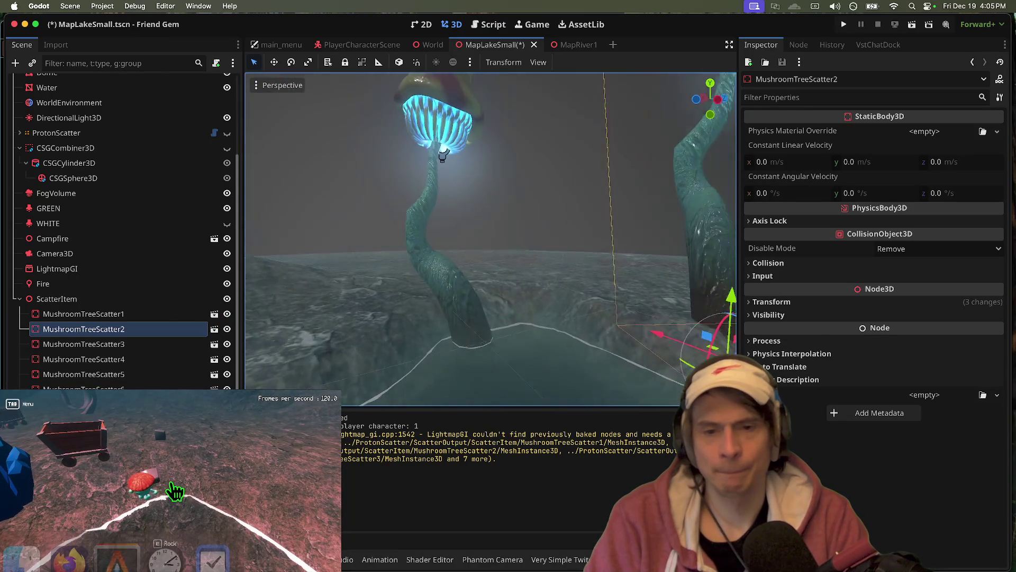
# - Respawn in the running game via its menu, then save MapLakeSmall.tscn
pyautogui.click(170, 486)
pyautogui.press('Tab')
pyautogui.click(171, 486)
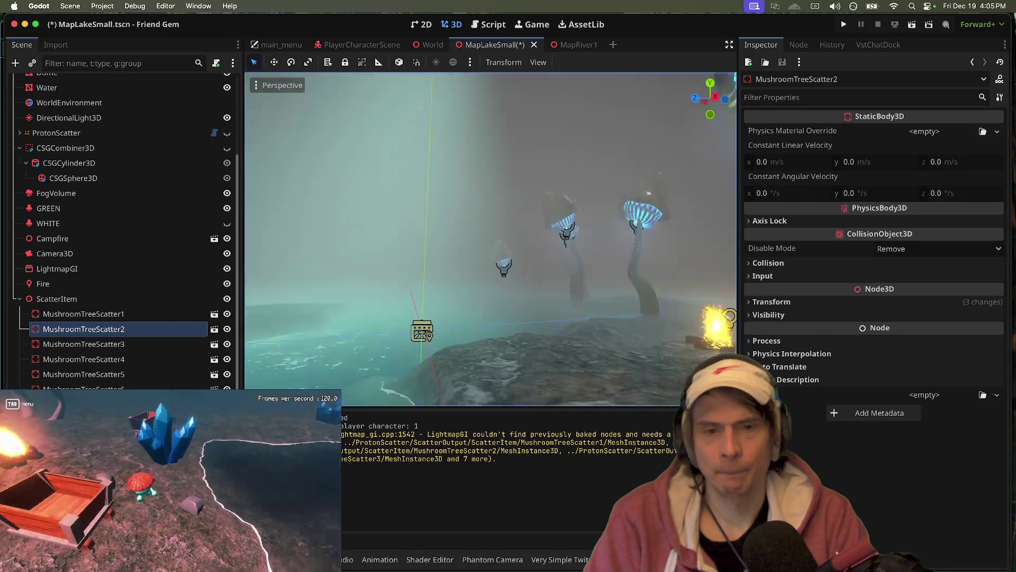
pyautogui.hotkey('ctrl', 's')
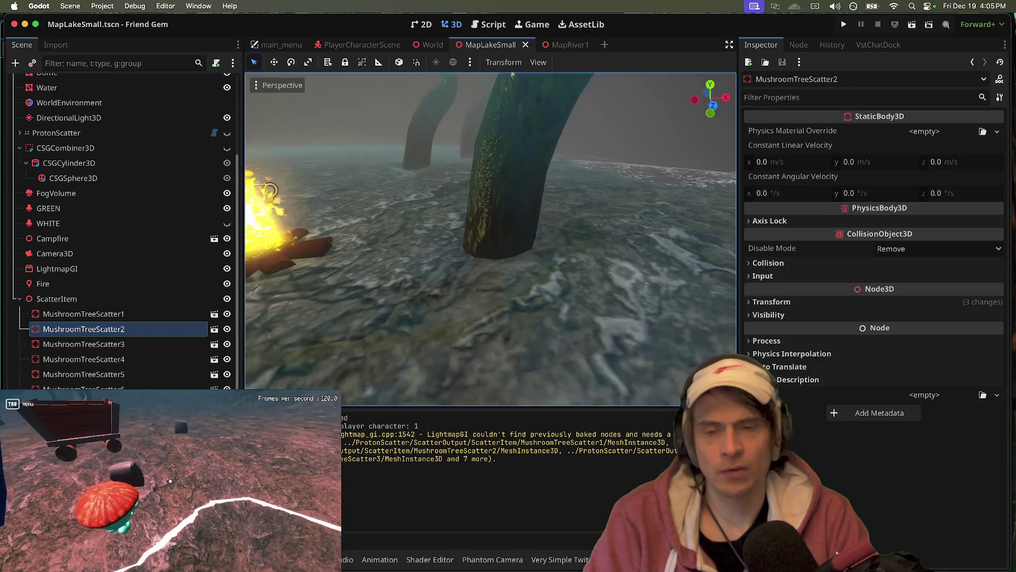
# - Raise the Fire light above the campfire, increase its energy to 6.513, and save
pyautogui.click(454, 245)
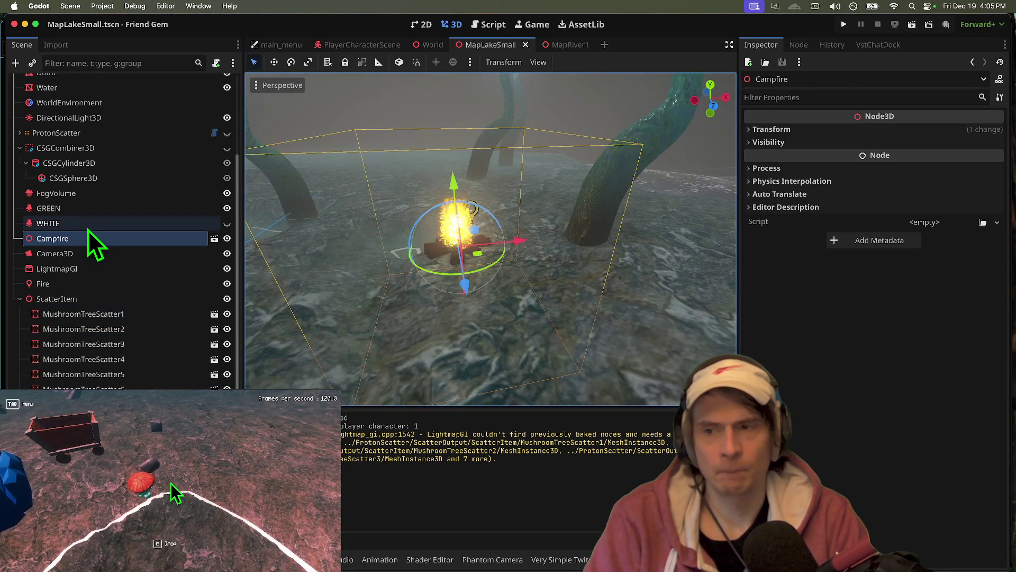
pyautogui.click(64, 283)
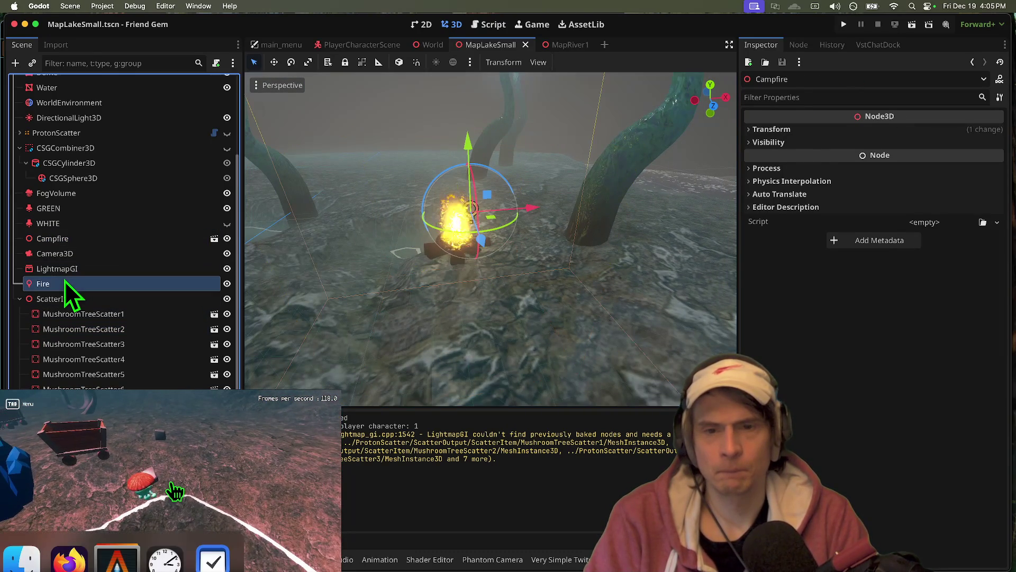
pyautogui.press('Tab')
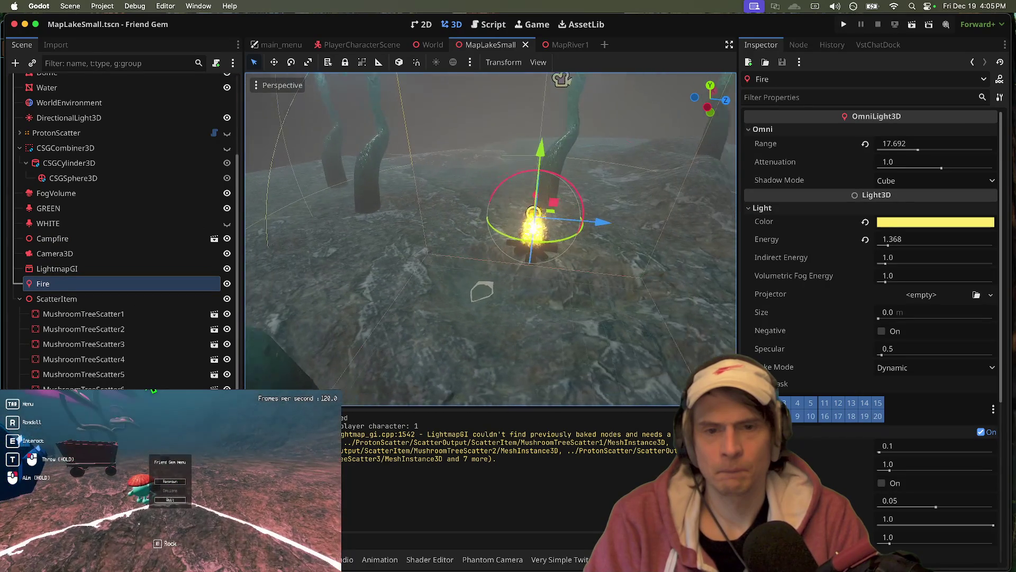
pyautogui.click(170, 481)
pyautogui.moveTo(555, 121)
pyautogui.mouseDown()
pyautogui.moveTo(567, 107)
pyautogui.moveTo(597, 172)
pyautogui.moveTo(614, 173)
pyautogui.moveTo(564, 108)
pyautogui.moveTo(593, 124)
pyautogui.mouseUp()
pyautogui.moveTo(895, 246)
pyautogui.mouseDown()
pyautogui.moveTo(967, 247)
pyautogui.moveTo(902, 248)
pyautogui.moveTo(925, 247)
pyautogui.mouseUp()
pyautogui.press('super+s')
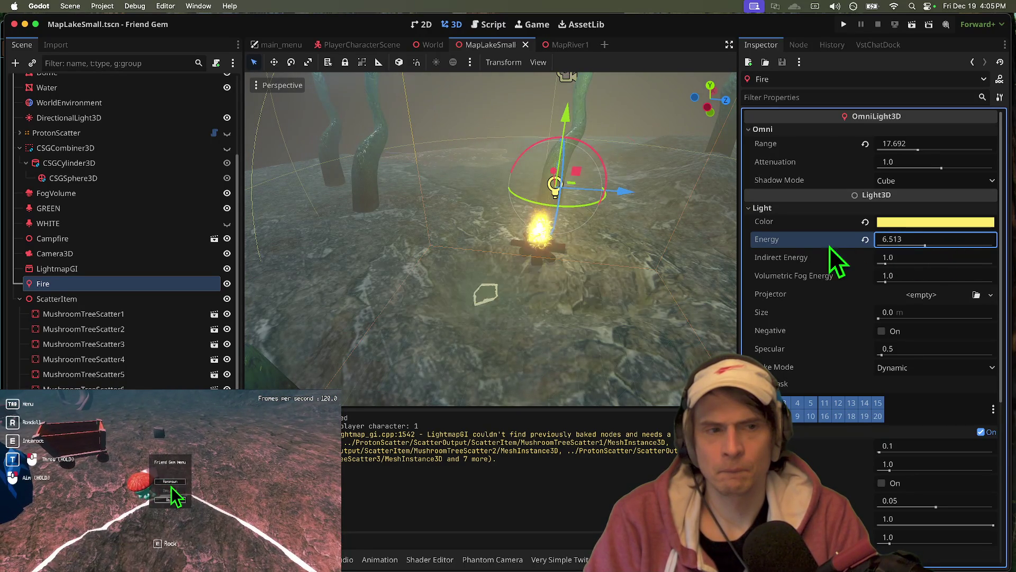
# - Increase the Fire light's range to 21.014, lower it toward the campfire, and save
pyautogui.click(926, 152)
pyautogui.moveTo(927, 151)
pyautogui.mouseDown()
pyautogui.moveTo(952, 151)
pyautogui.moveTo(900, 155)
pyautogui.moveTo(935, 155)
pyautogui.moveTo(923, 157)
pyautogui.mouseUp()
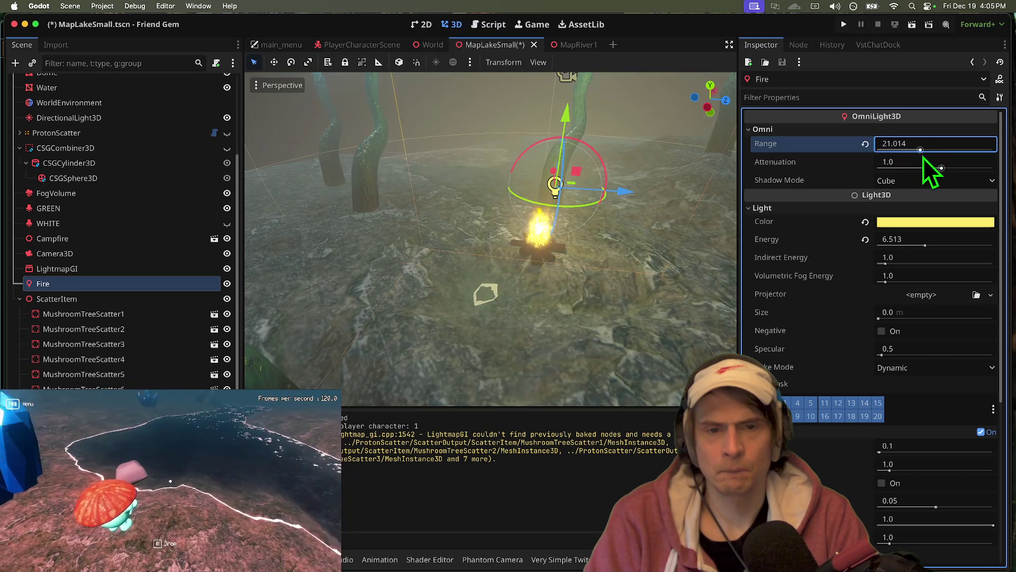
pyautogui.moveTo(575, 128); pyautogui.dragTo(573, 138)
pyautogui.press('super+s')
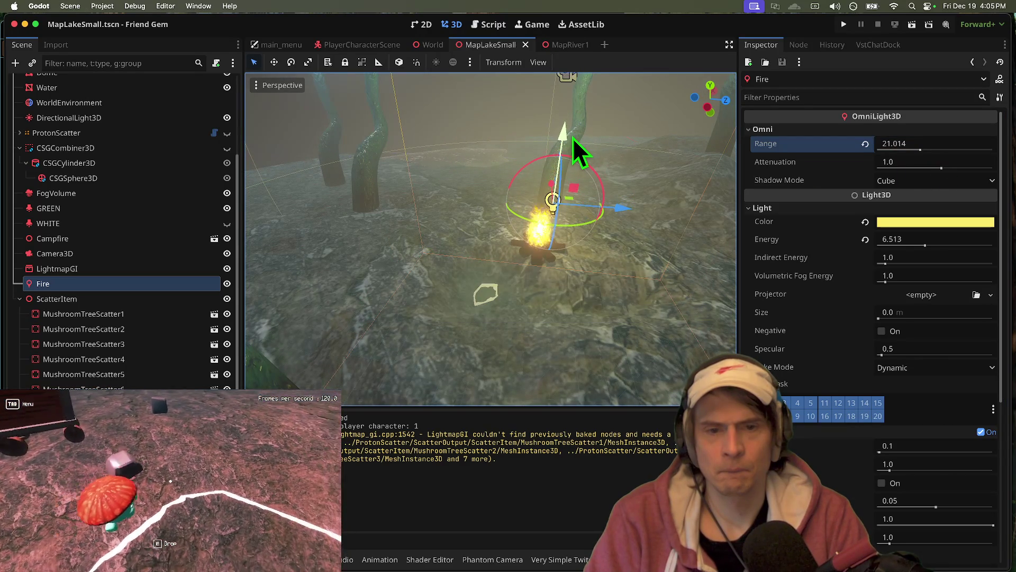
# - Set the Fire light's Bake Mode to Static and select the LightmapGI node
pyautogui.click(923, 399)
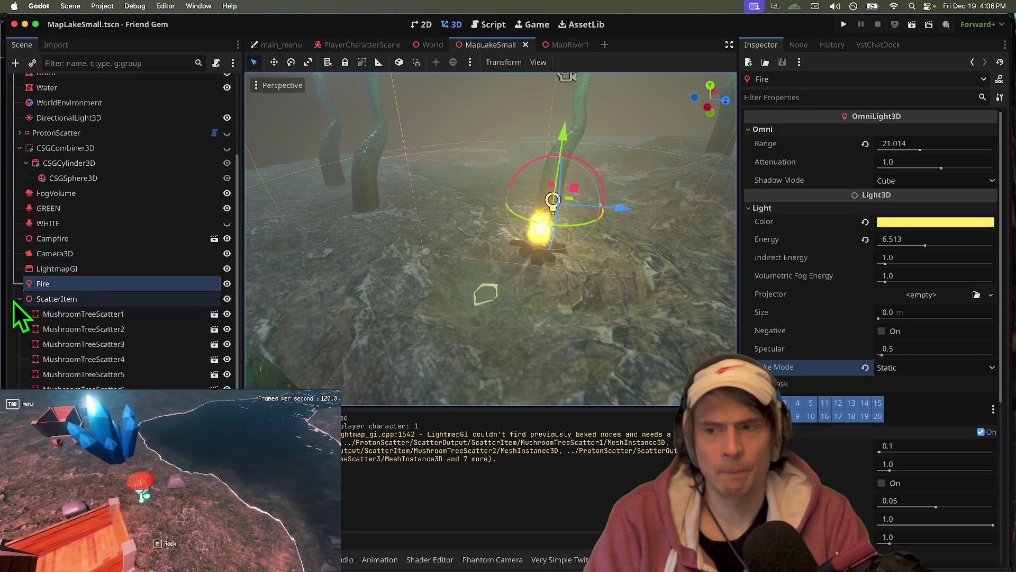
pyautogui.click(16, 300)
pyautogui.click(53, 384)
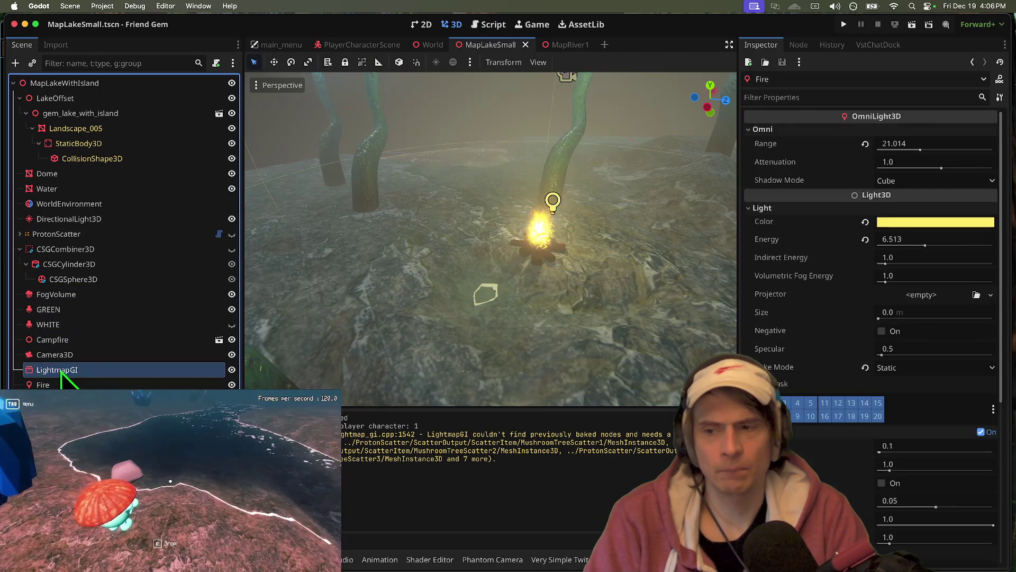
pyautogui.click(58, 370)
# - Start the lightmap bake and quit HandBrake from the dock
pyautogui.click(592, 69)
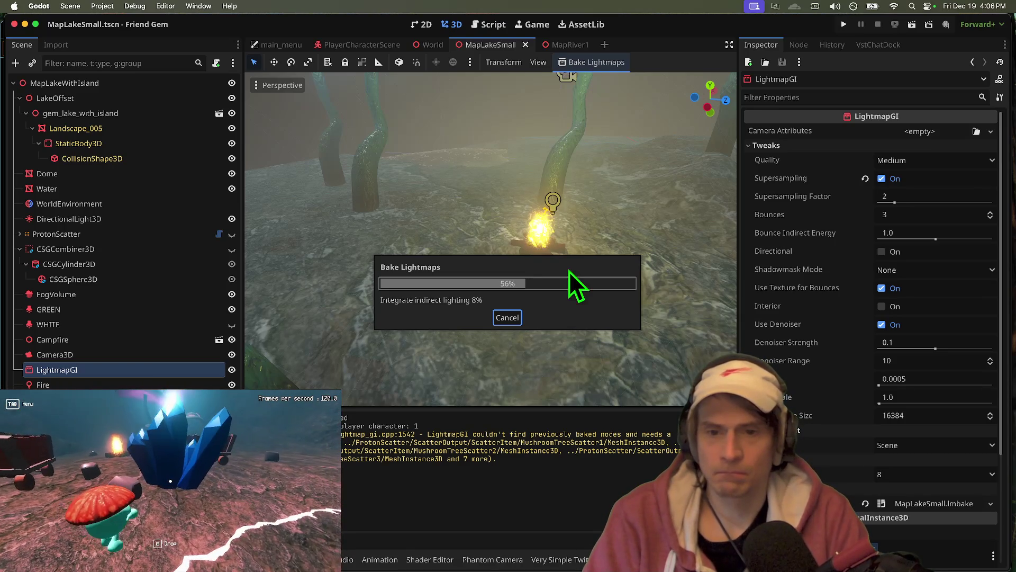
pyautogui.moveTo(548, 550)
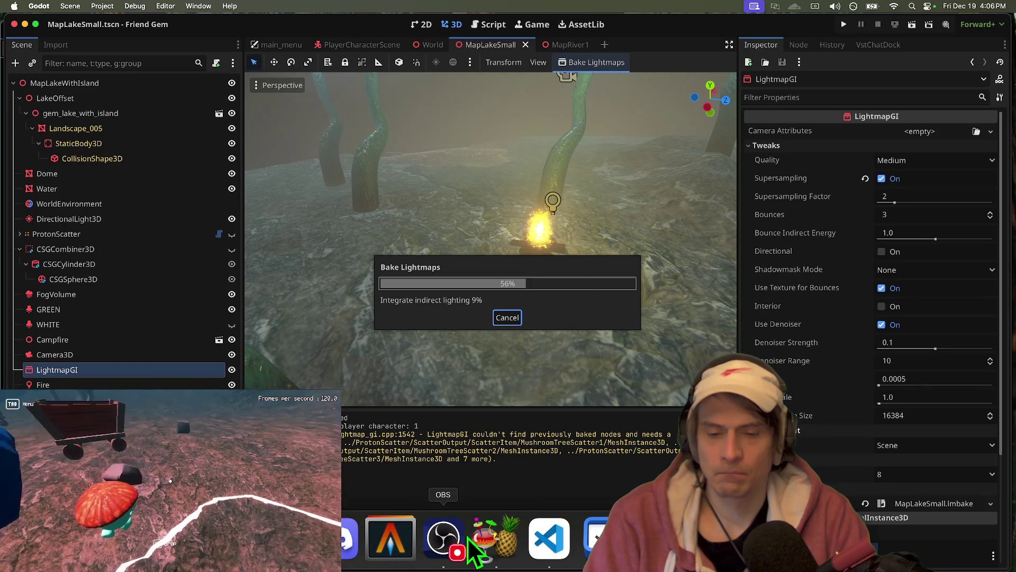
pyautogui.click(495, 537)
pyautogui.rightClick(495, 537)
pyautogui.click(518, 496)
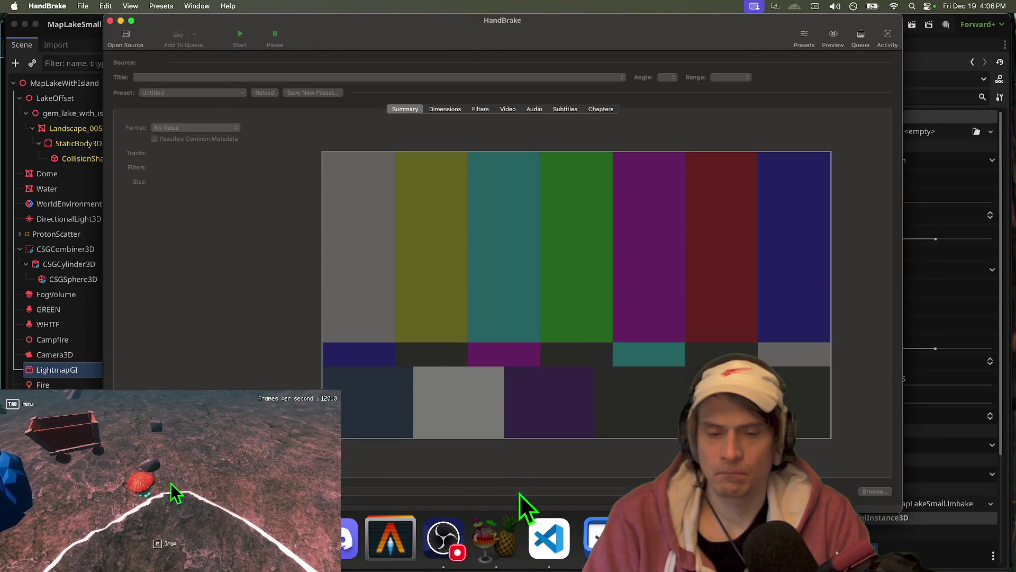
# - Quit VS Code without saving its changes, then bring Things forward
pyautogui.rightClick(524, 545)
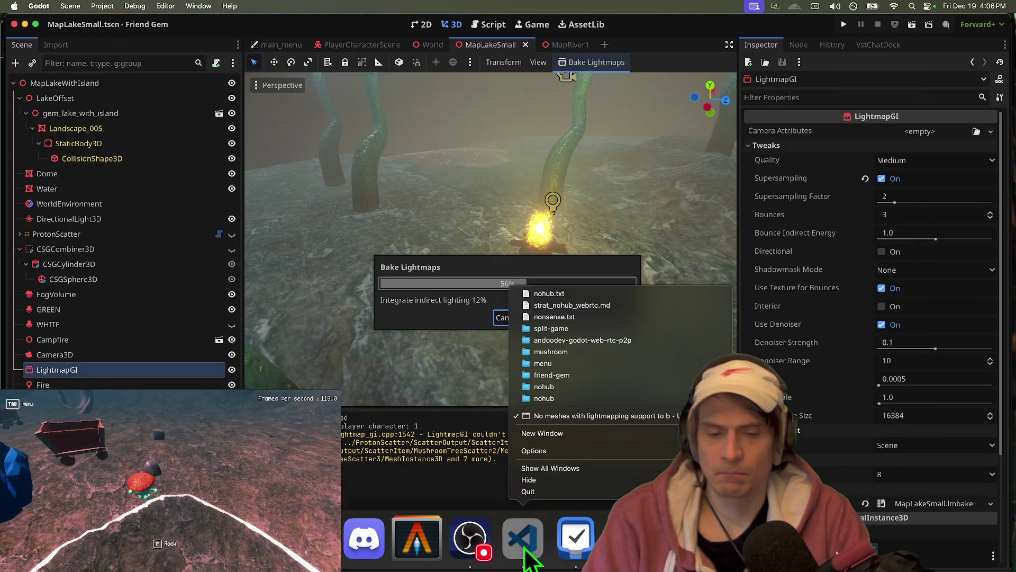
pyautogui.click(528, 491)
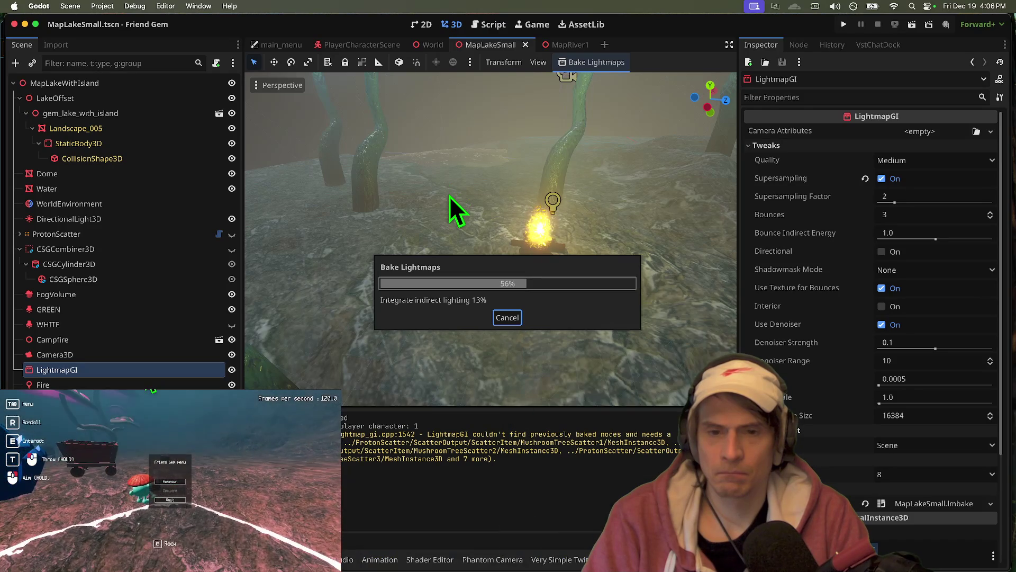
pyautogui.moveTo(524, 567)
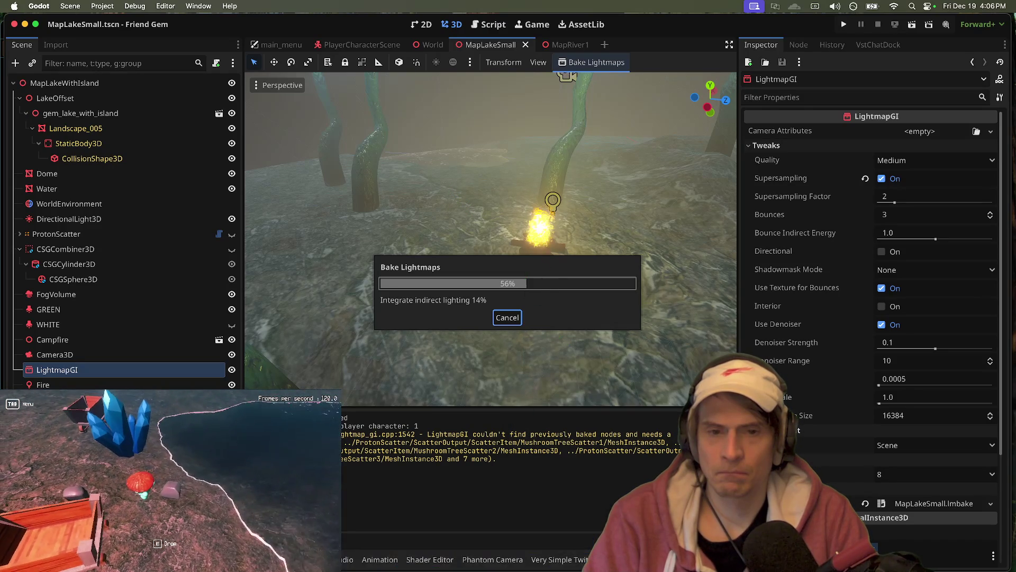
pyautogui.click(523, 553)
pyautogui.click(410, 314)
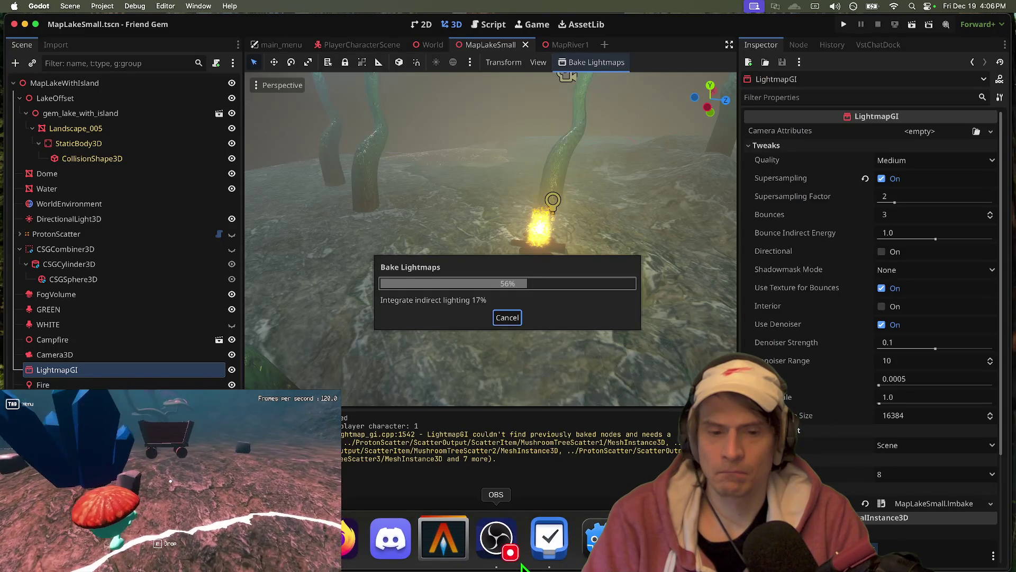
pyautogui.click(533, 565)
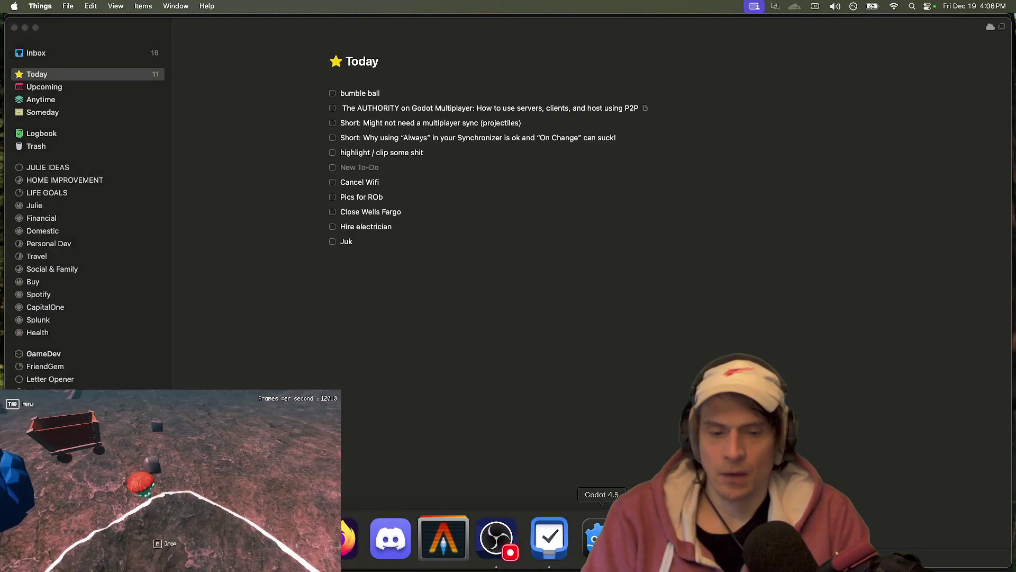
# - Look over the Things Today list, then return to Godot to check the finished bake
pyautogui.click(594, 536)
pyautogui.rightClick(548, 528)
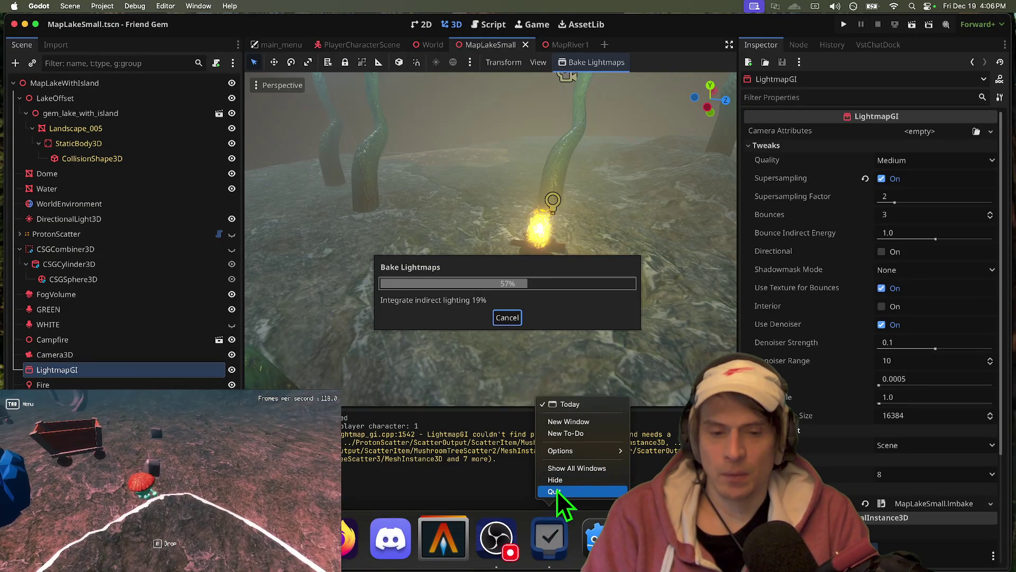
pyautogui.click(550, 530)
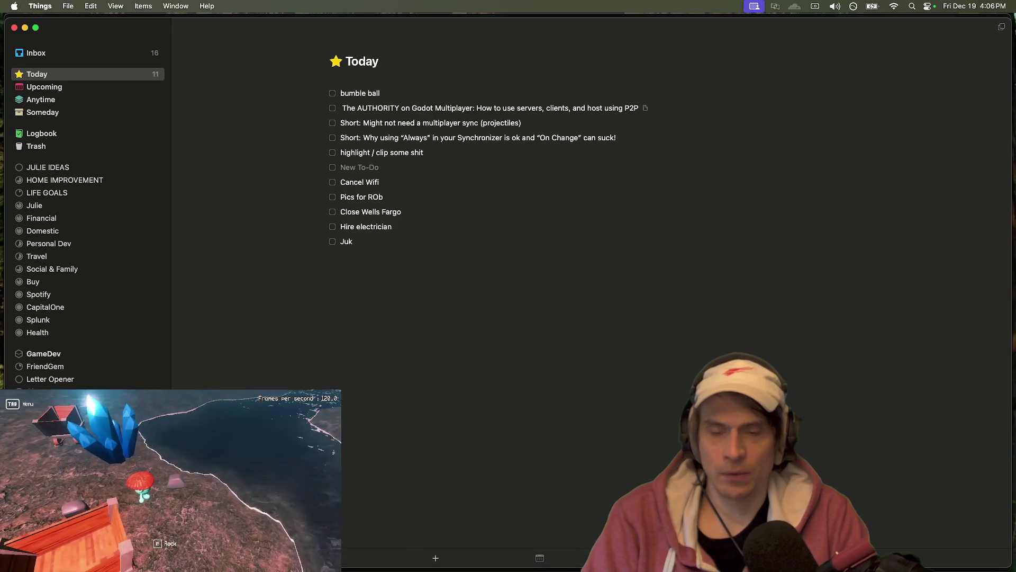
pyautogui.rightClick(498, 529)
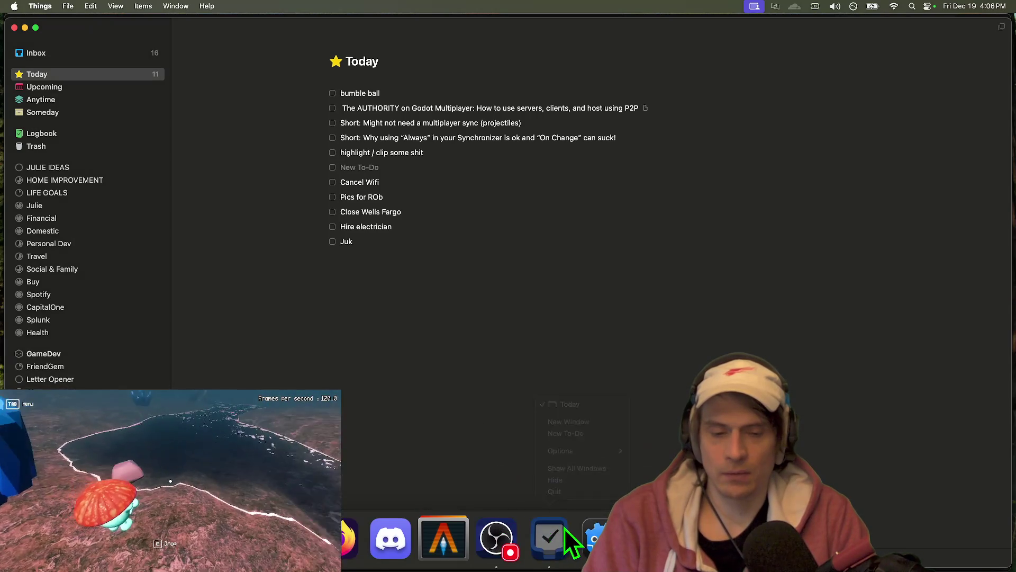
pyautogui.click(588, 532)
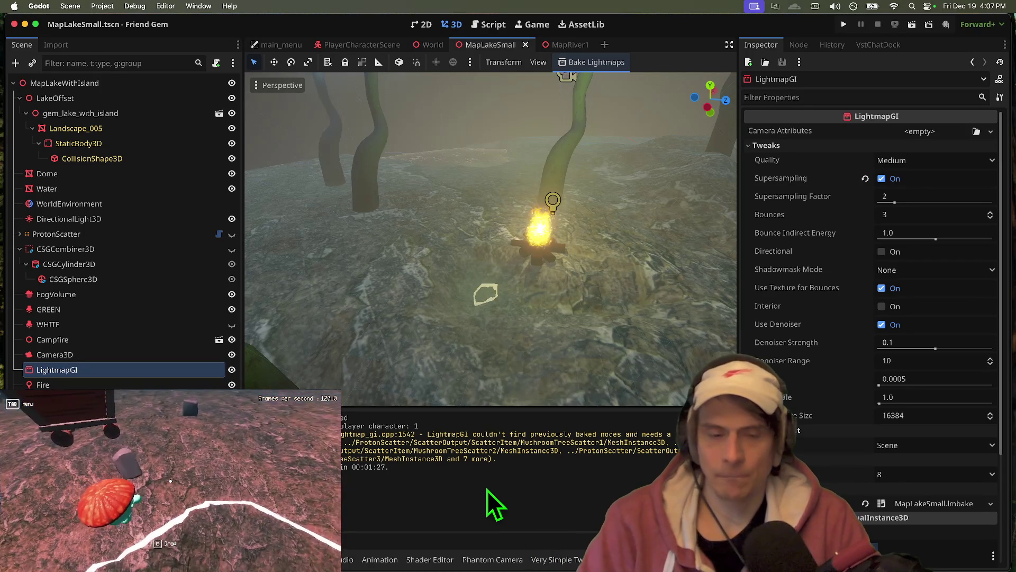
# - Run the game, respawn, pick up a rock, and walk toward the campfire to view the lighting
pyautogui.press('super+b')
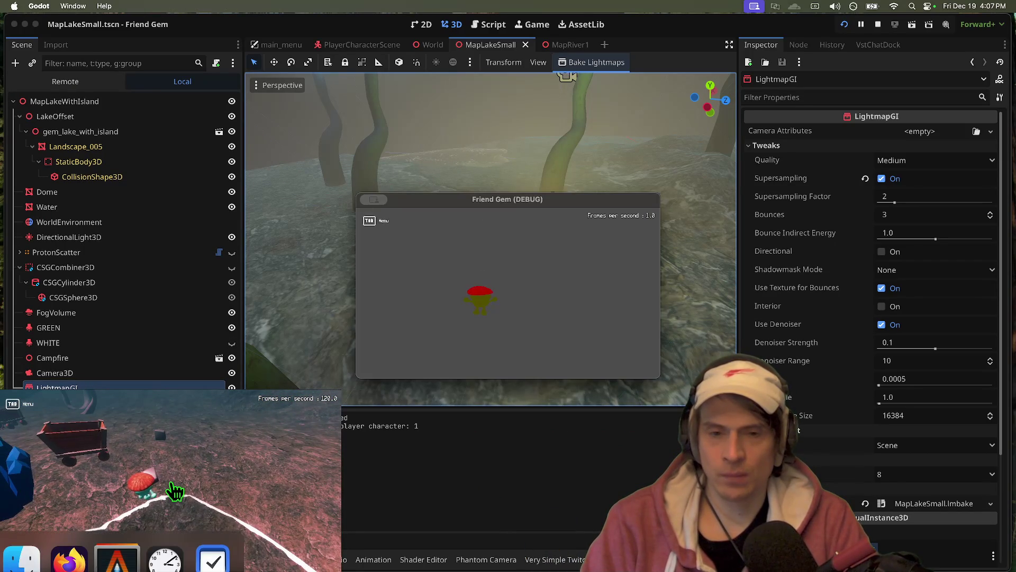
pyautogui.press('Tab')
pyautogui.click(171, 484)
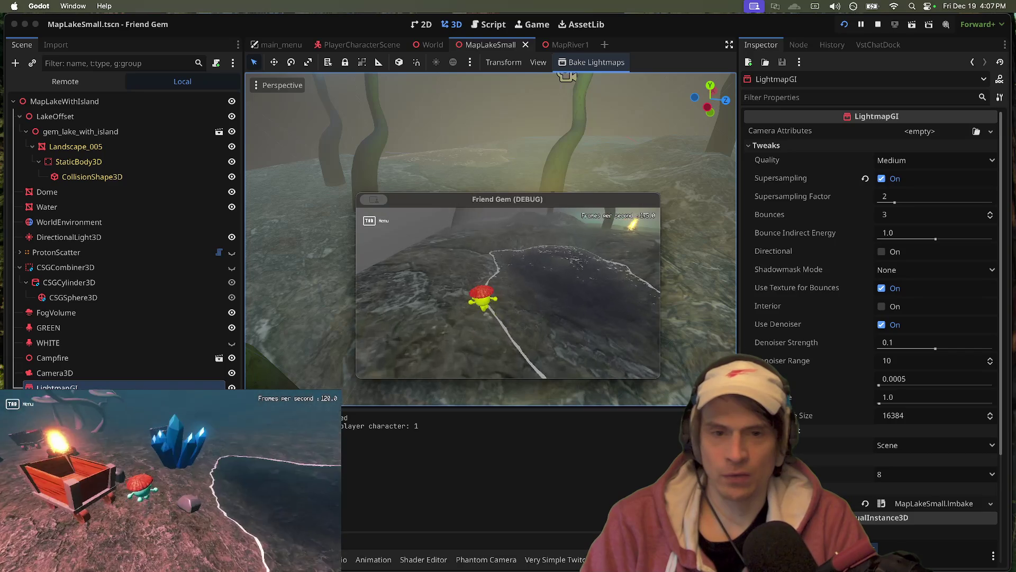
pyautogui.press('e')
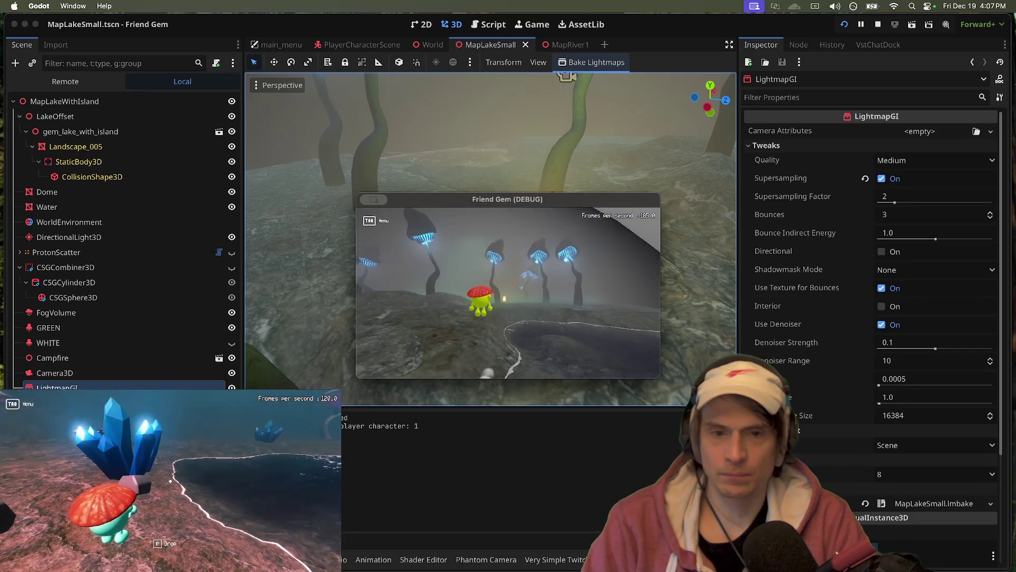
pyautogui.press('w')
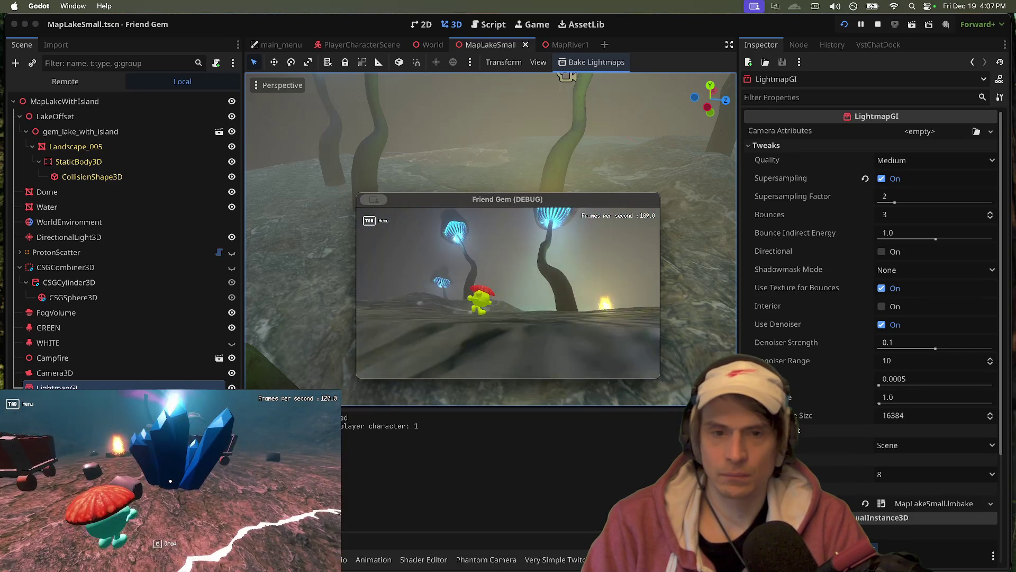
pyautogui.press('w')
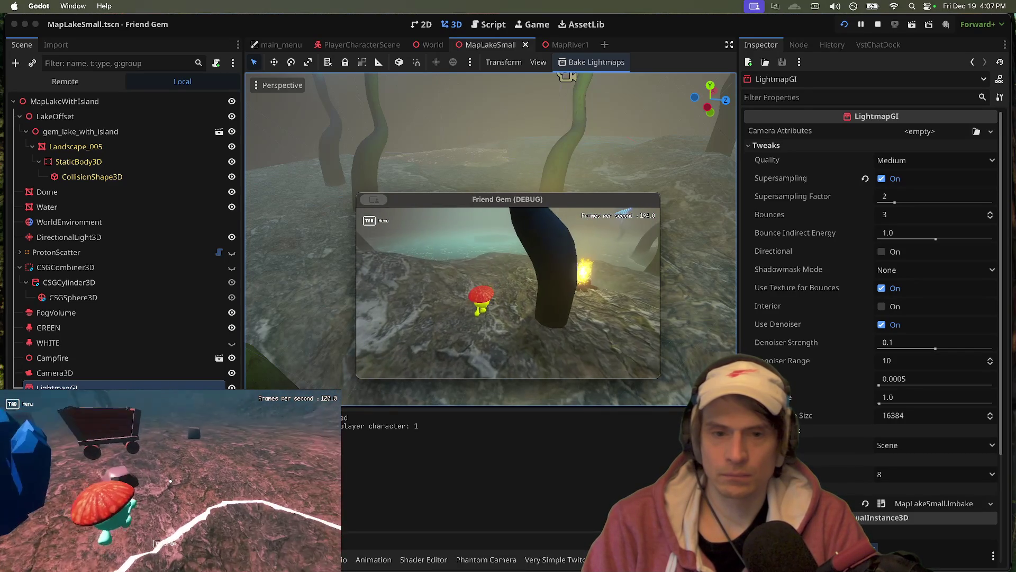
pyautogui.press('w')
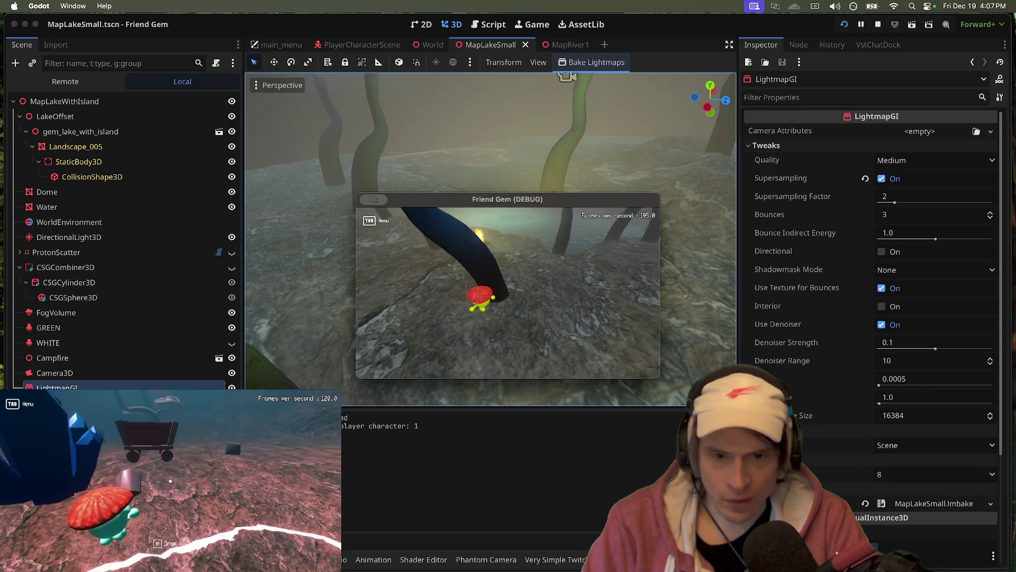
pyautogui.click(503, 296)
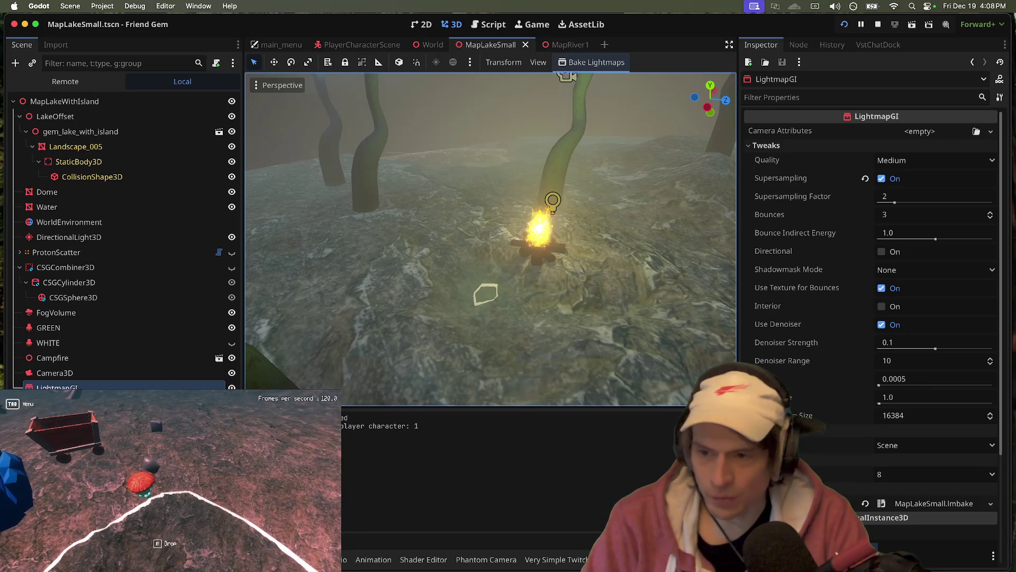
# - Enable Editable Children on the MushroomTreeScatter1 node
pyautogui.click(485, 295)
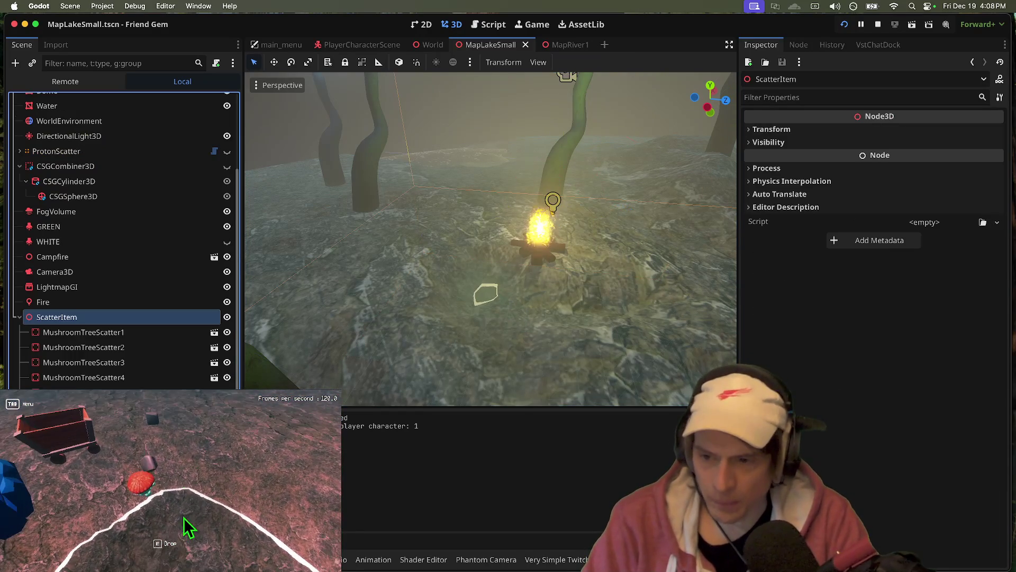
pyautogui.click(110, 332)
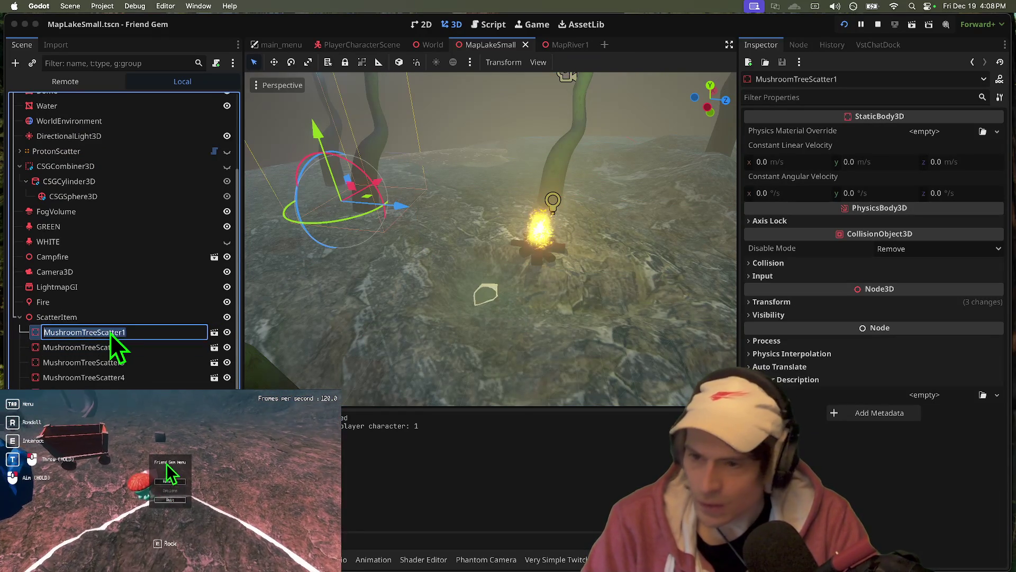
pyautogui.doubleClick(110, 333)
pyautogui.rightClick(110, 332)
pyautogui.click(125, 371)
pyautogui.rightClick(52, 329)
pyautogui.press('Escape')
pyautogui.rightClick(26, 334)
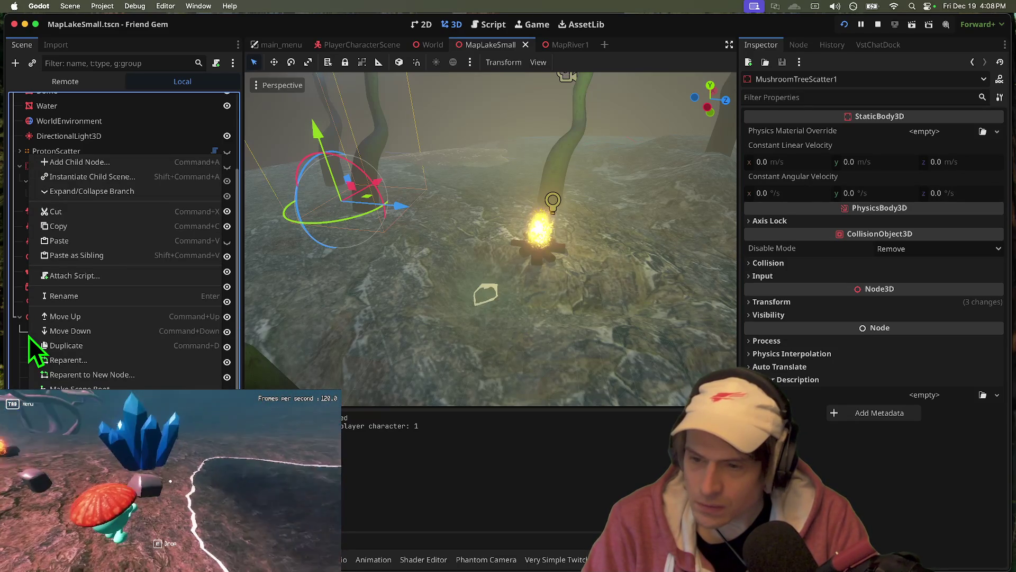
pyautogui.click(41, 344)
# - Make the MeshInstance3D's mesh resource unique to this mushroom tree
pyautogui.click(121, 351)
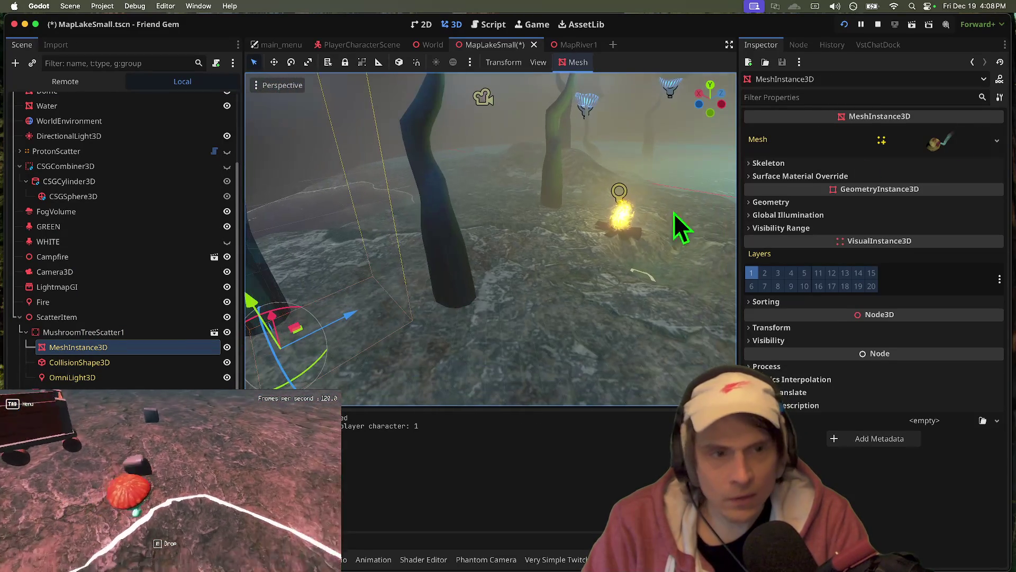
pyautogui.click(965, 141)
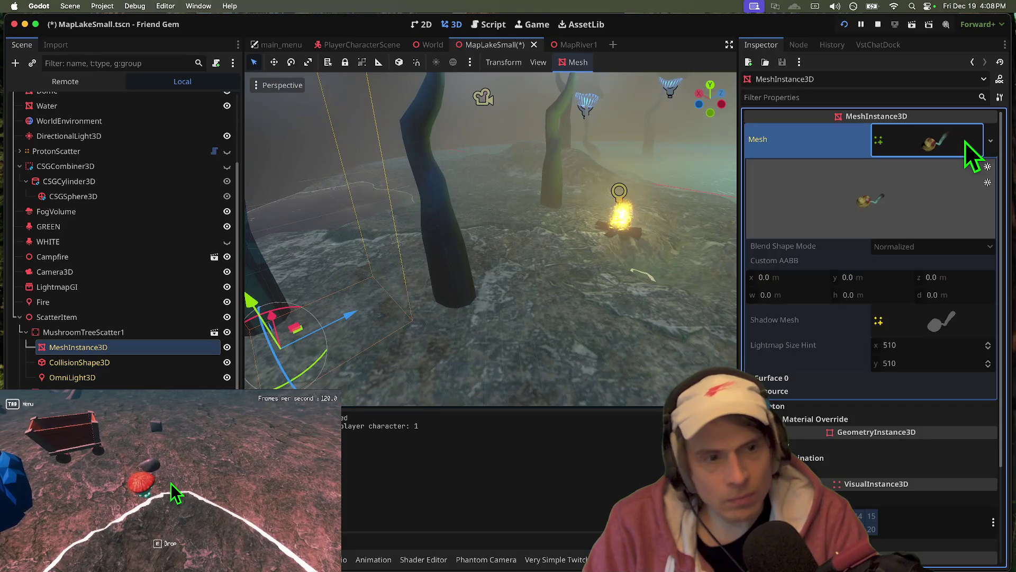
pyautogui.click(959, 322)
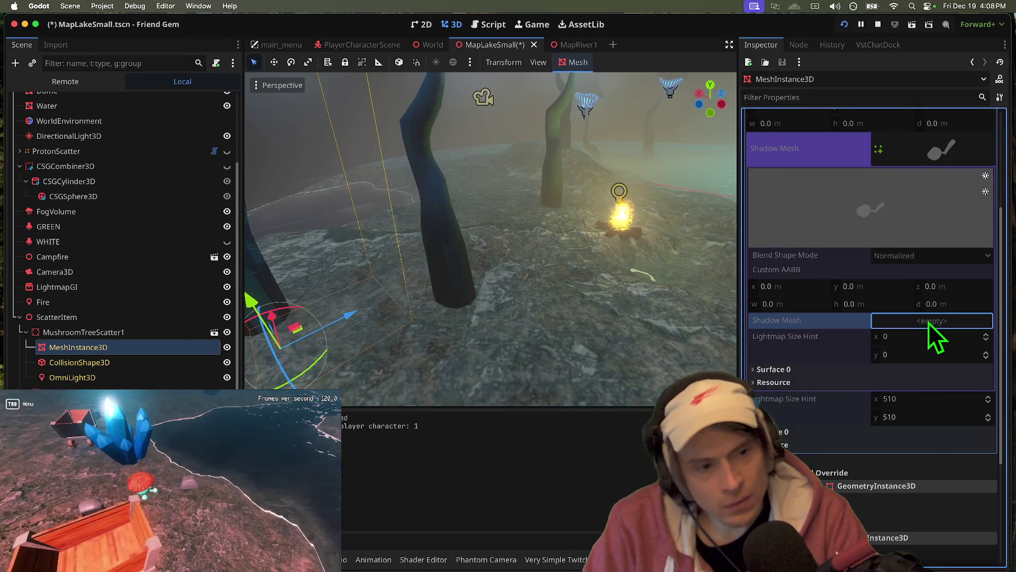
pyautogui.scroll(3, 938, 155)
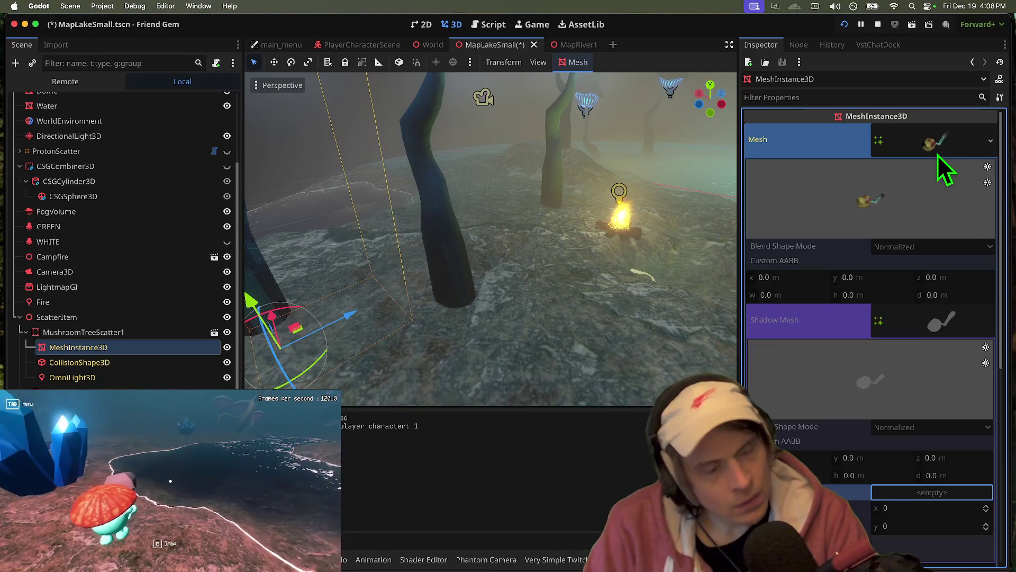
pyautogui.rightClick(947, 139)
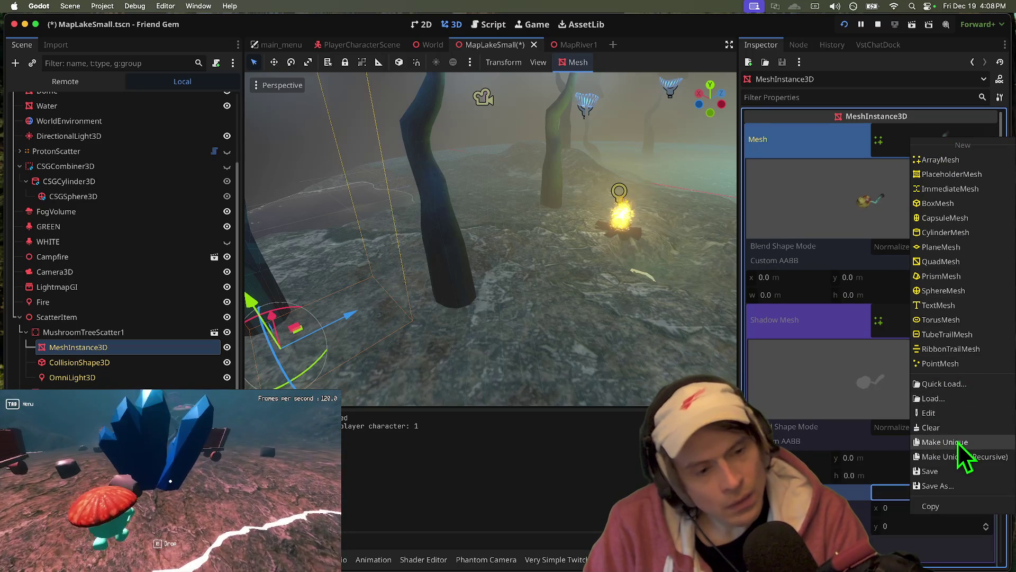
pyautogui.click(957, 441)
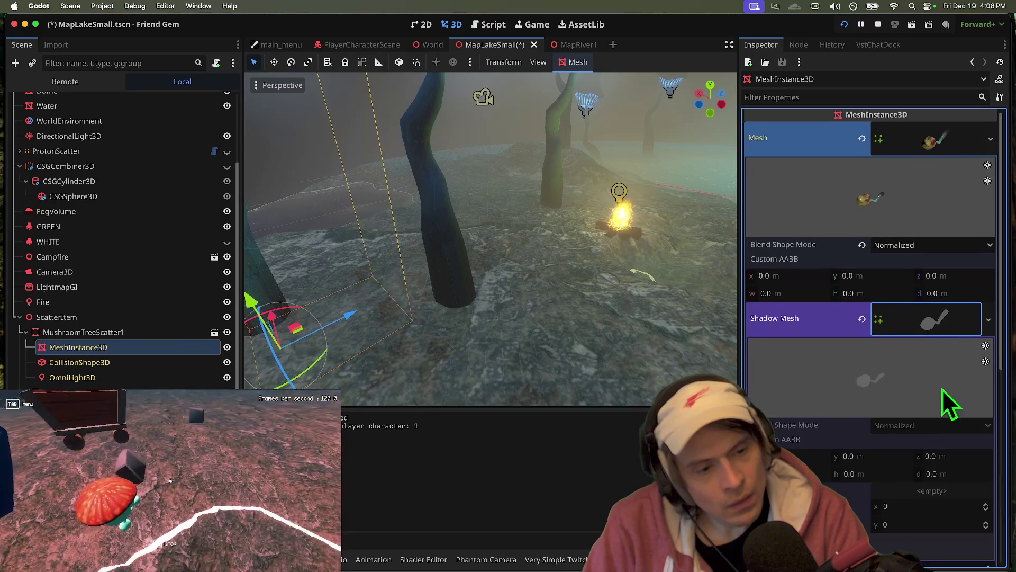
# - Make the shadow mesh unique too, leaving its nested shadow mesh slot empty
pyautogui.rightClick(938, 316)
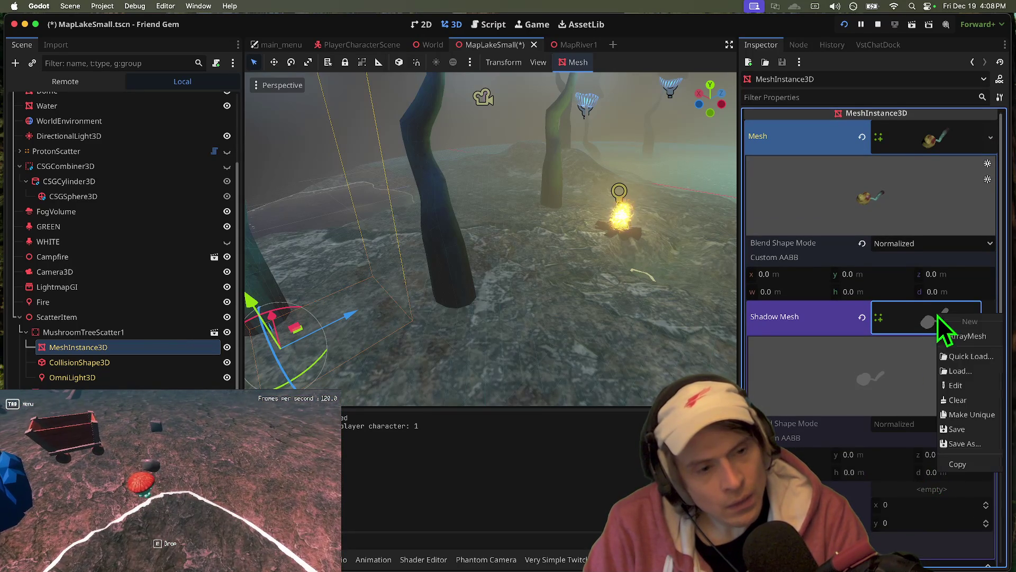
pyautogui.click(953, 411)
pyautogui.click(950, 494)
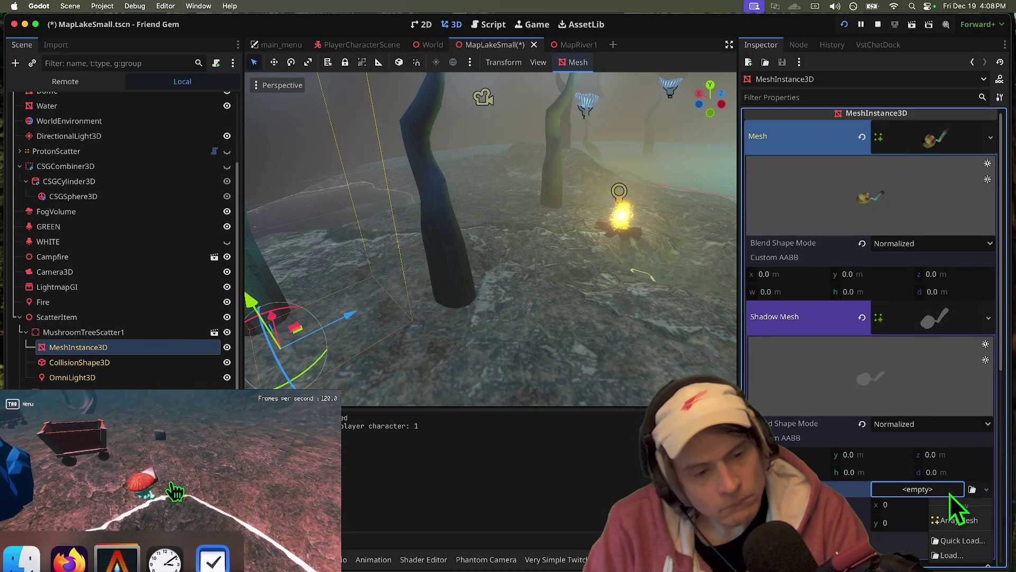
pyautogui.click(952, 521)
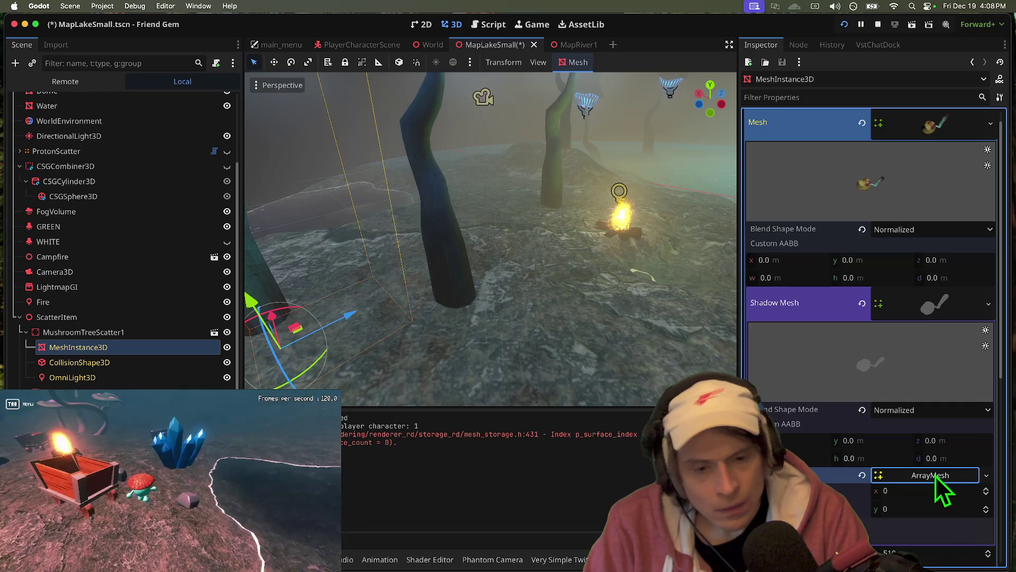
pyautogui.click(862, 476)
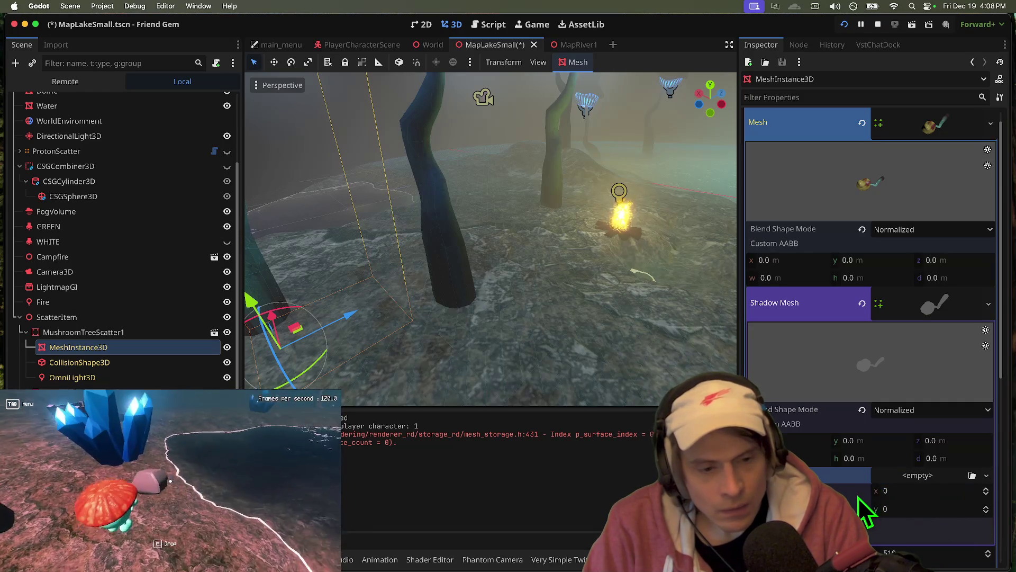
pyautogui.rightClick(946, 303)
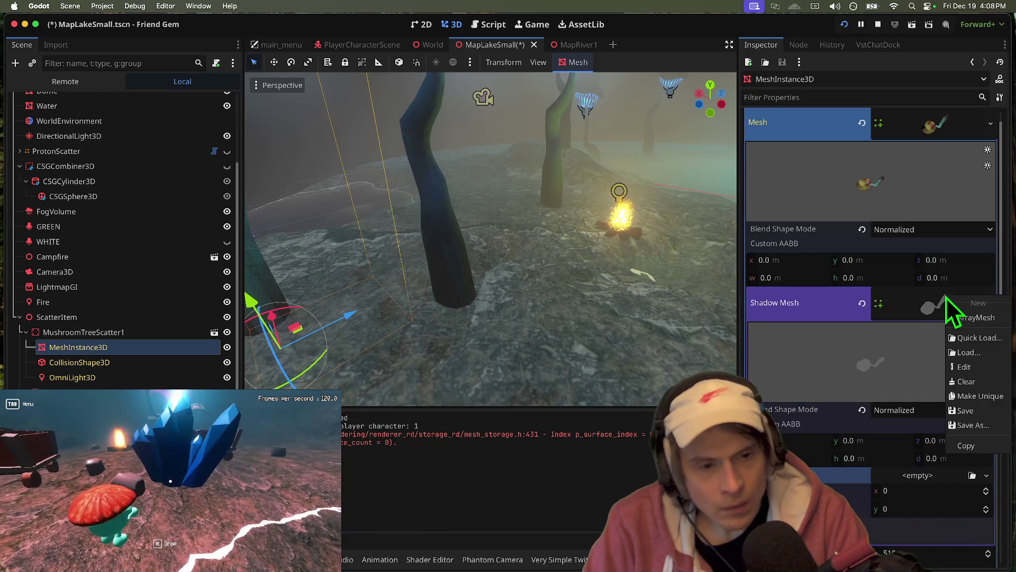
pyautogui.click(939, 307)
pyautogui.click(939, 306)
pyautogui.click(940, 306)
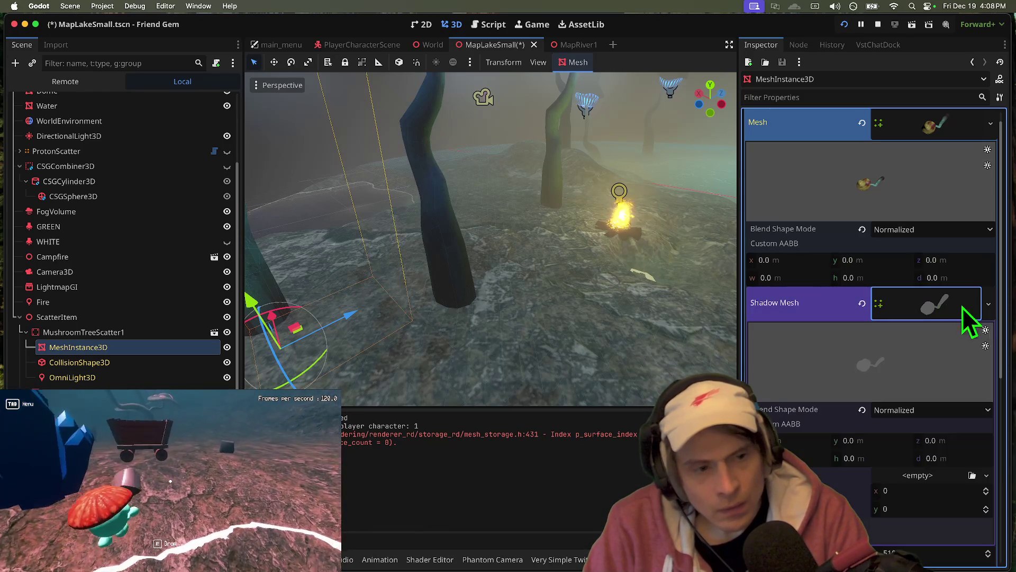
pyautogui.click(988, 304)
pyautogui.click(920, 313)
pyautogui.click(919, 312)
pyautogui.click(918, 313)
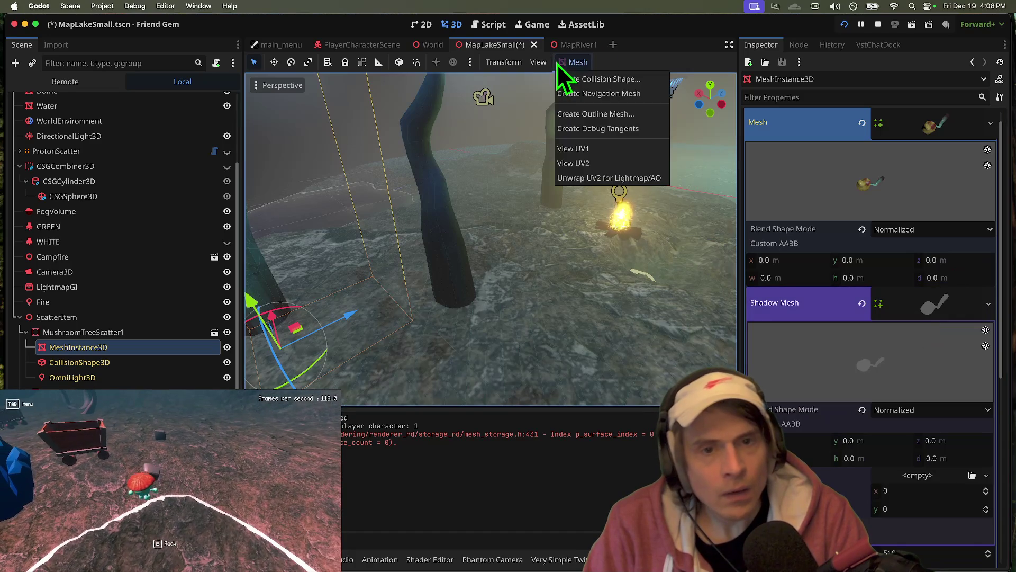
# - Run Unwrap UV2 for Lightmap/AO on the mesh and save the scene
pyautogui.click(561, 62)
pyautogui.click(593, 177)
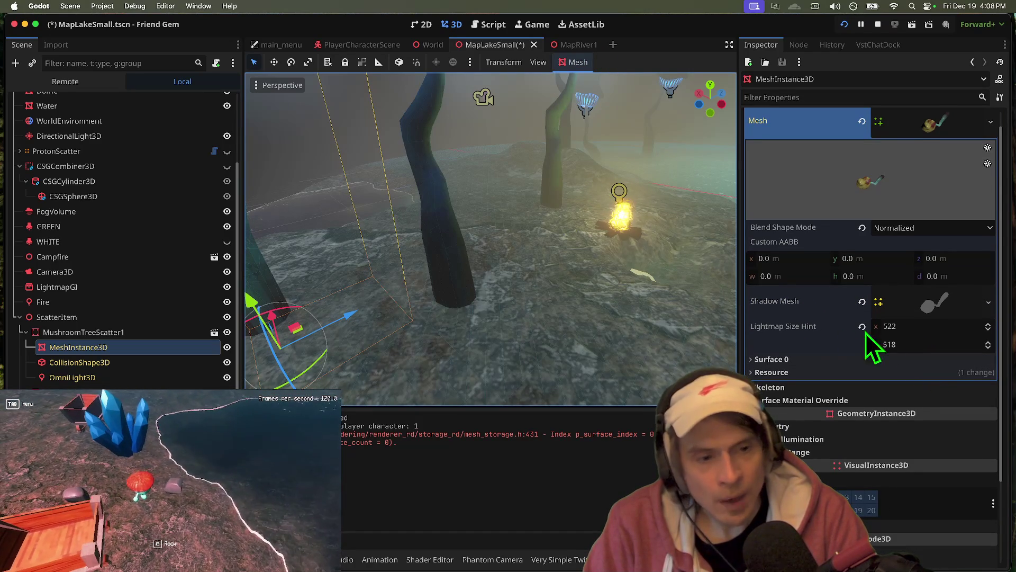
pyautogui.hotkey('ctrl', 's')
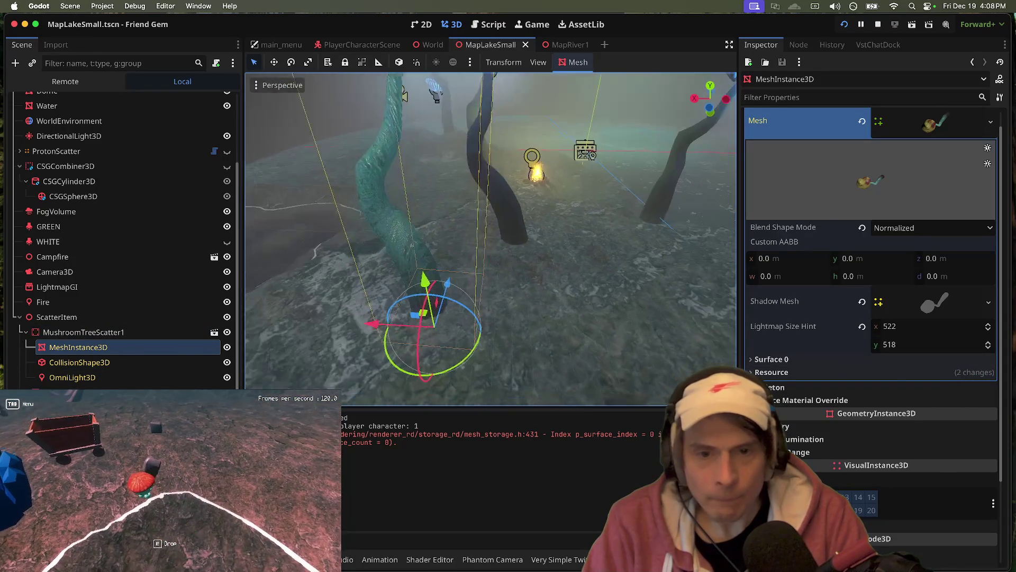
pyautogui.press('Tab')
pyautogui.click(499, 275)
# - Frame MushroomTreeScatter6 in the viewport and enable Editable Children on it
pyautogui.press('Tab')
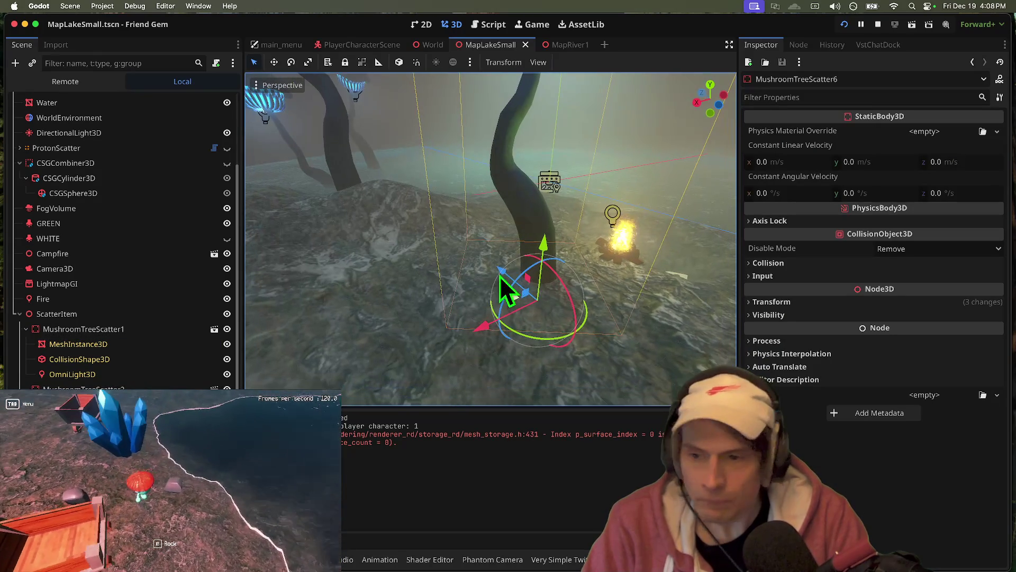
pyautogui.rightClick(121, 388)
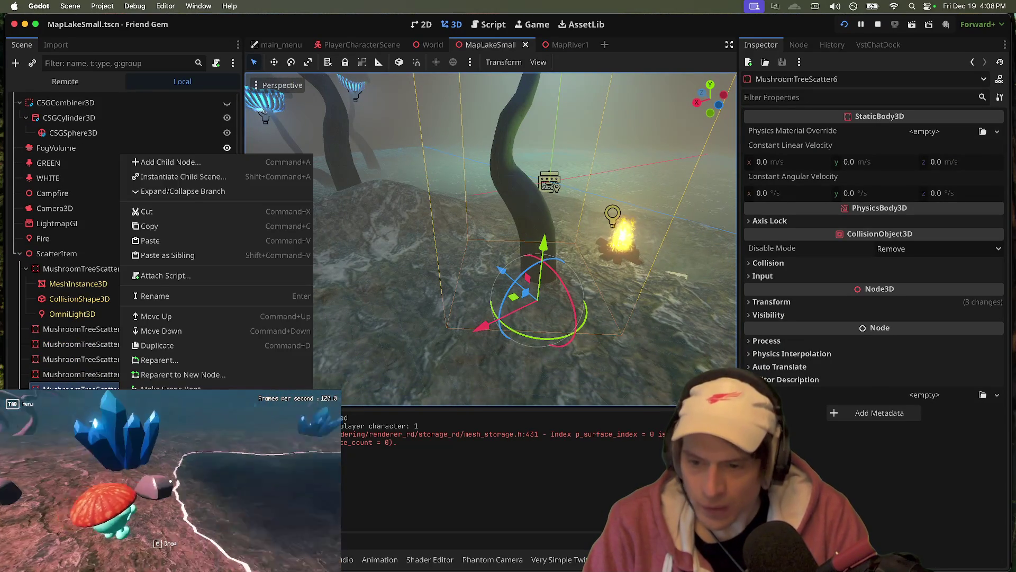
pyautogui.press('Escape')
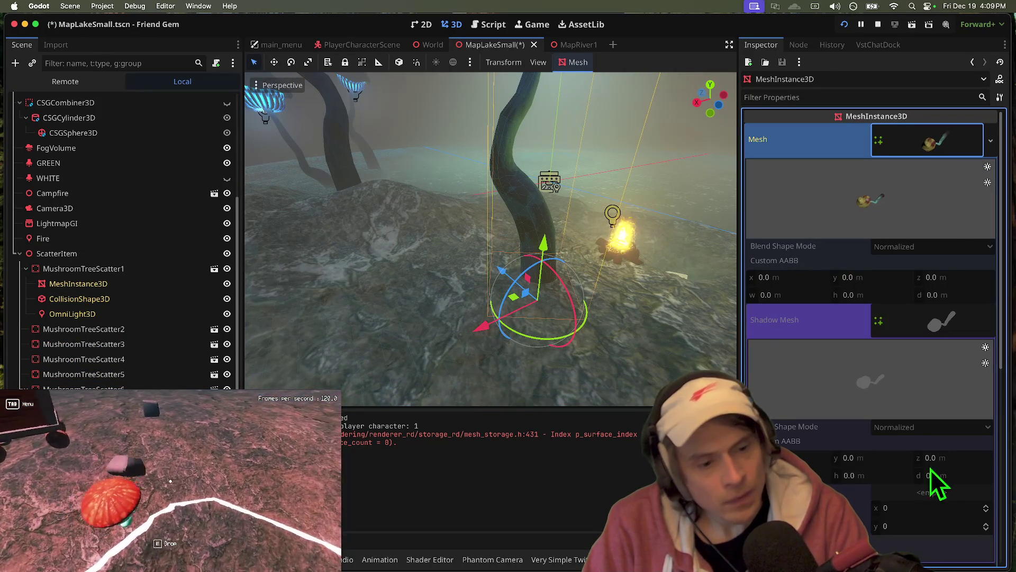
pyautogui.click(175, 492)
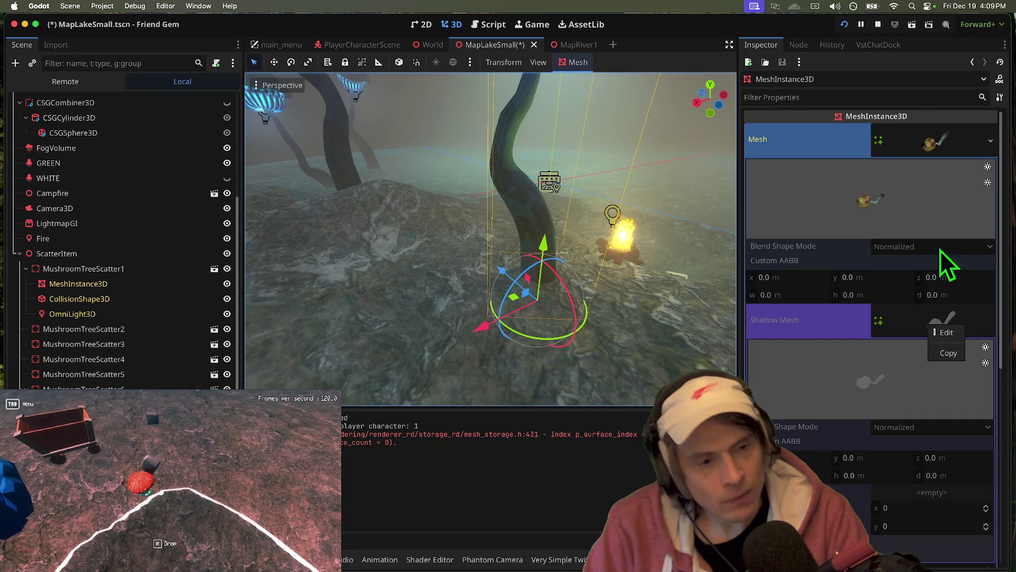
# - Try Unwrap UV2 for Lightmap/AO and dismiss the cannot-unwrap warning
pyautogui.click(580, 68)
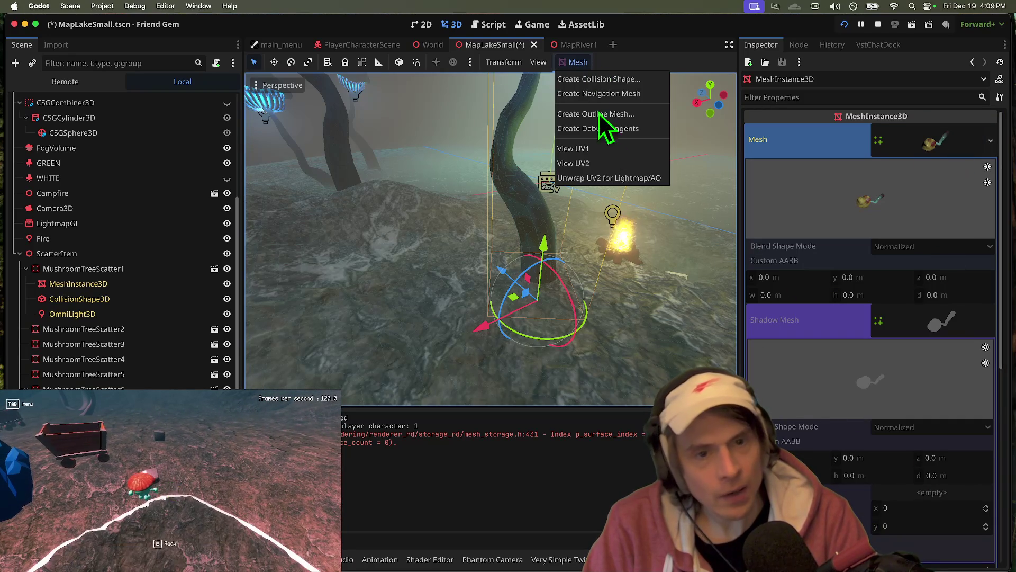
pyautogui.click(621, 180)
pyautogui.click(532, 296)
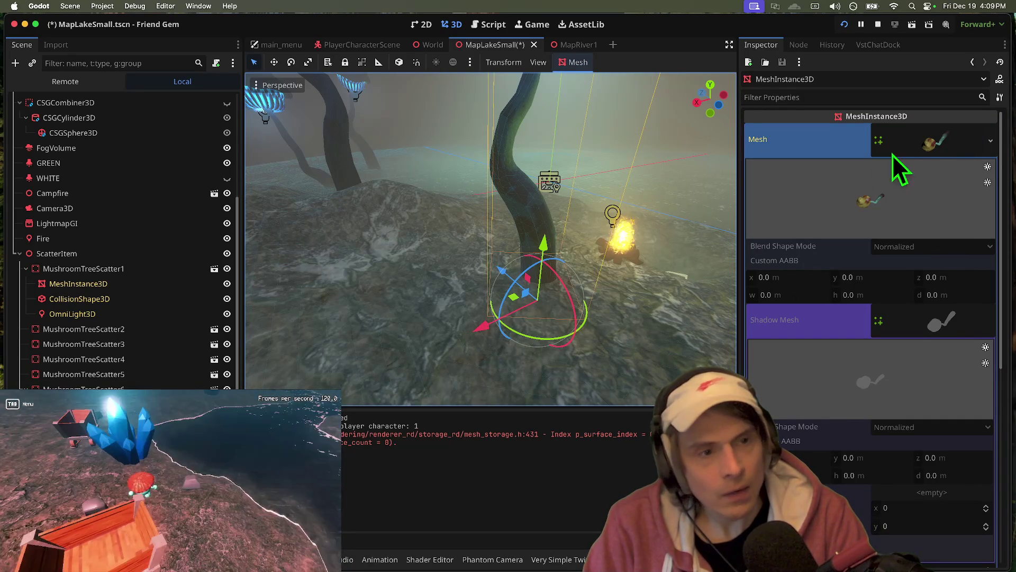
# - Make the mesh and shadow mesh unique (recursive), then unwrap UV2 for Lightmap/AO
pyautogui.rightClick(910, 141)
pyautogui.click(949, 454)
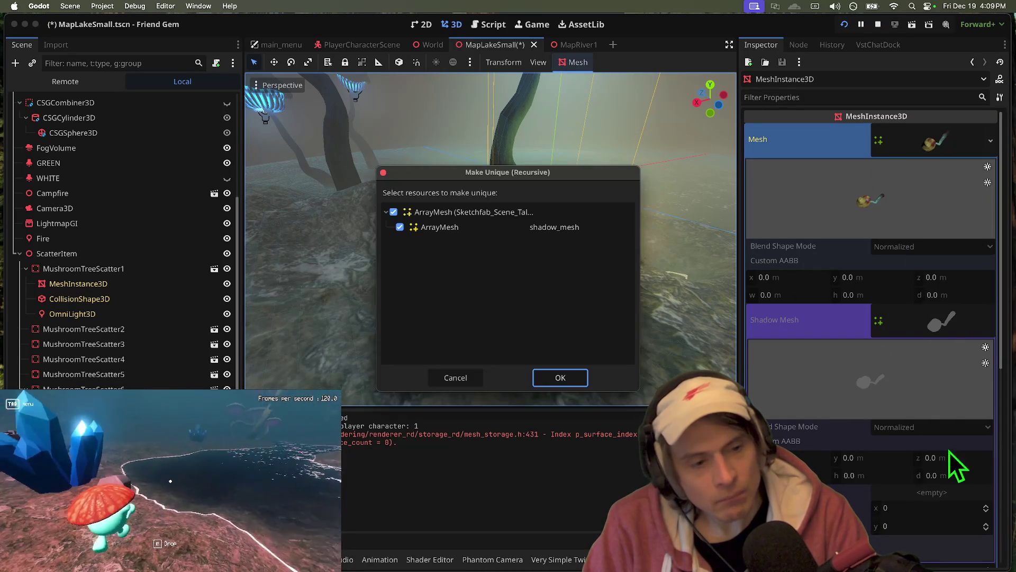
pyautogui.click(583, 377)
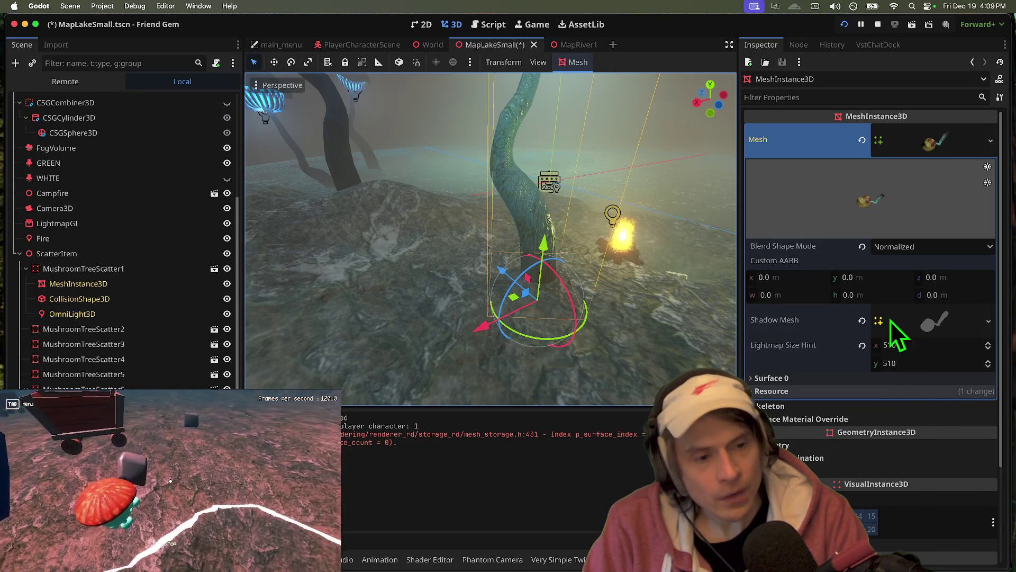
pyautogui.click(570, 63)
pyautogui.click(613, 165)
# - Save the MapLakeSmall scene, stop the running game, and select LightmapGI
pyautogui.press('super+s')
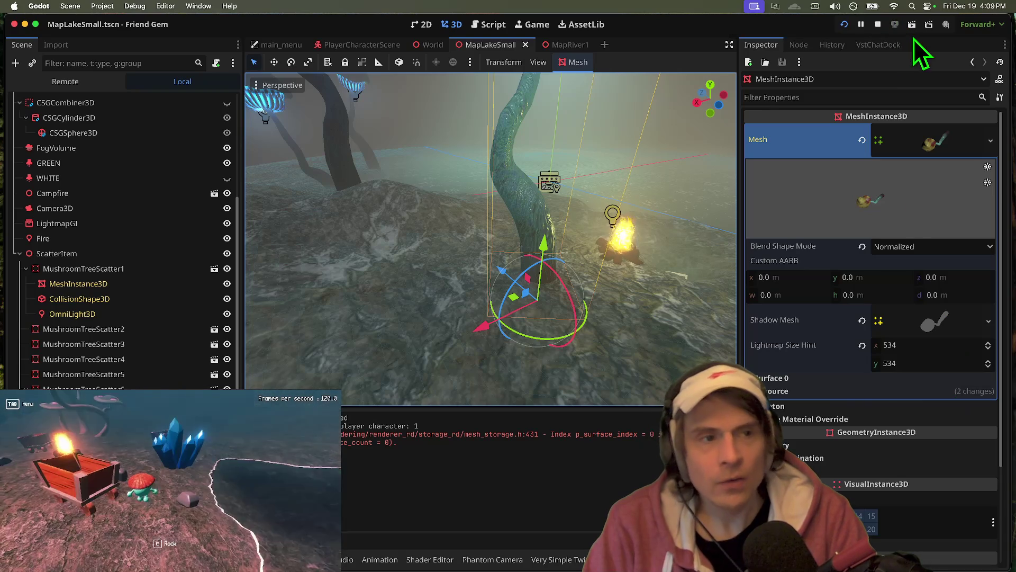
pyautogui.click(879, 25)
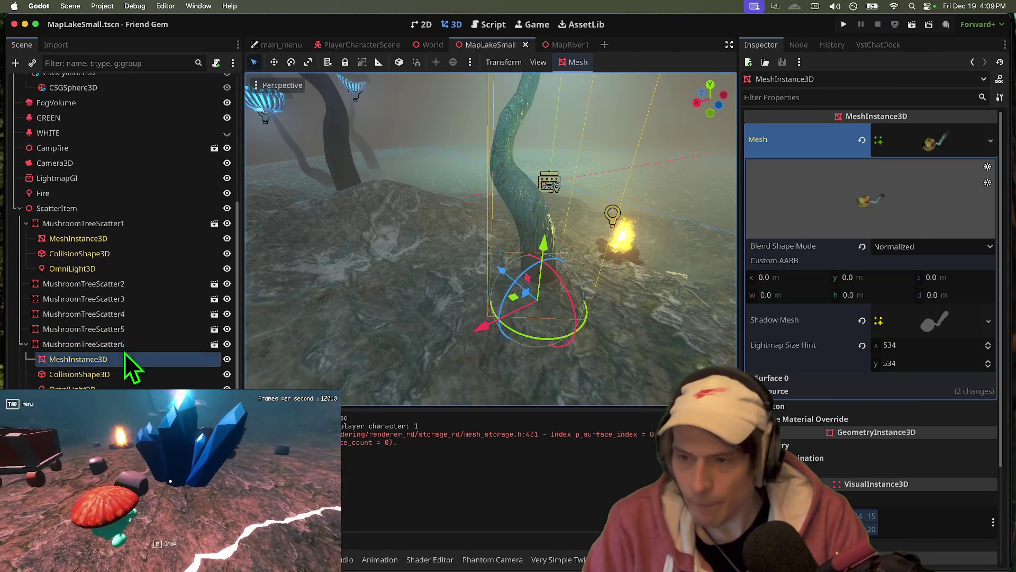
pyautogui.click(148, 177)
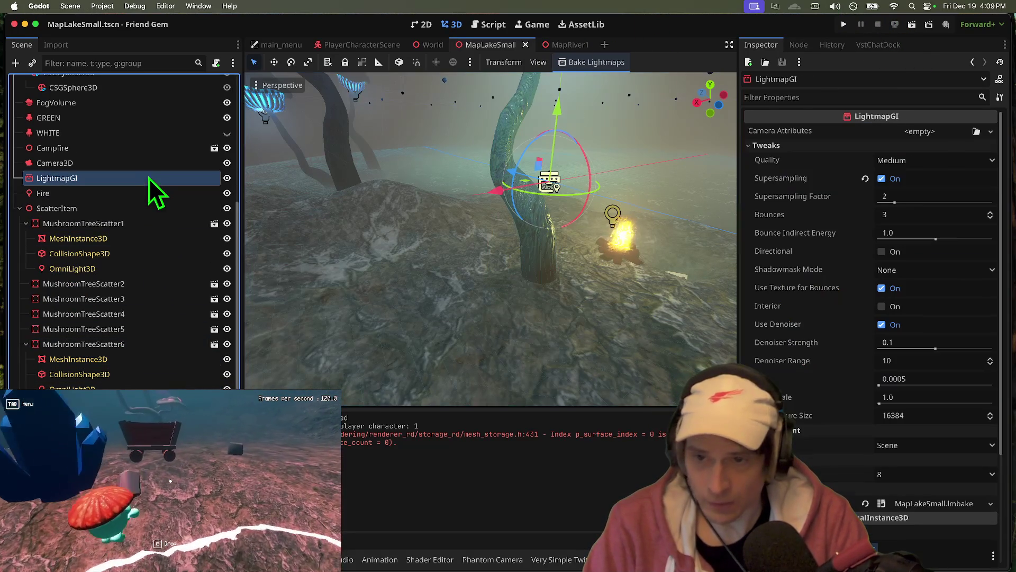
# - Run Bake Lightmaps from LightmapGI and let the MapLakeSmall bake progress
pyautogui.click(611, 68)
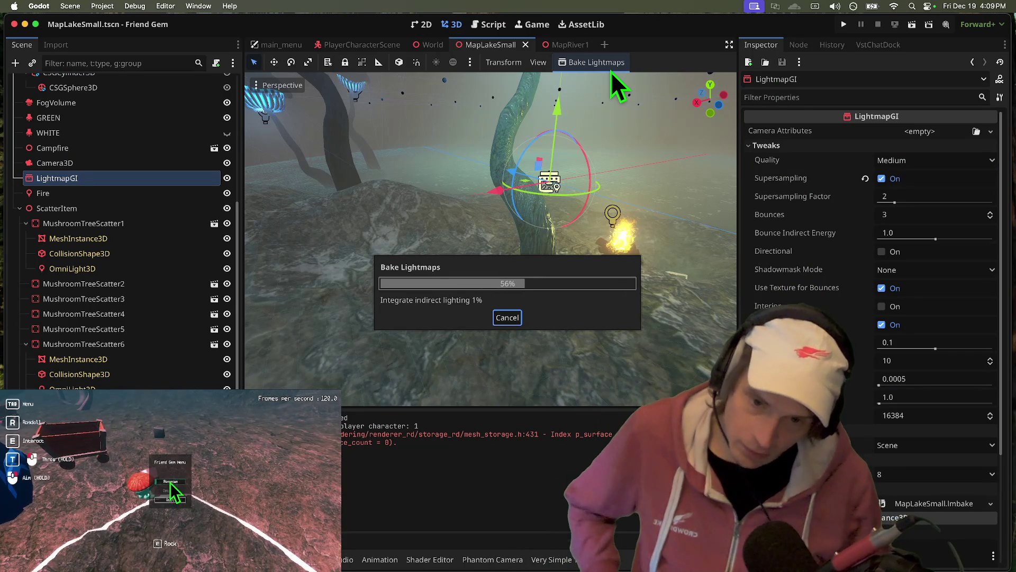
pyautogui.click(170, 482)
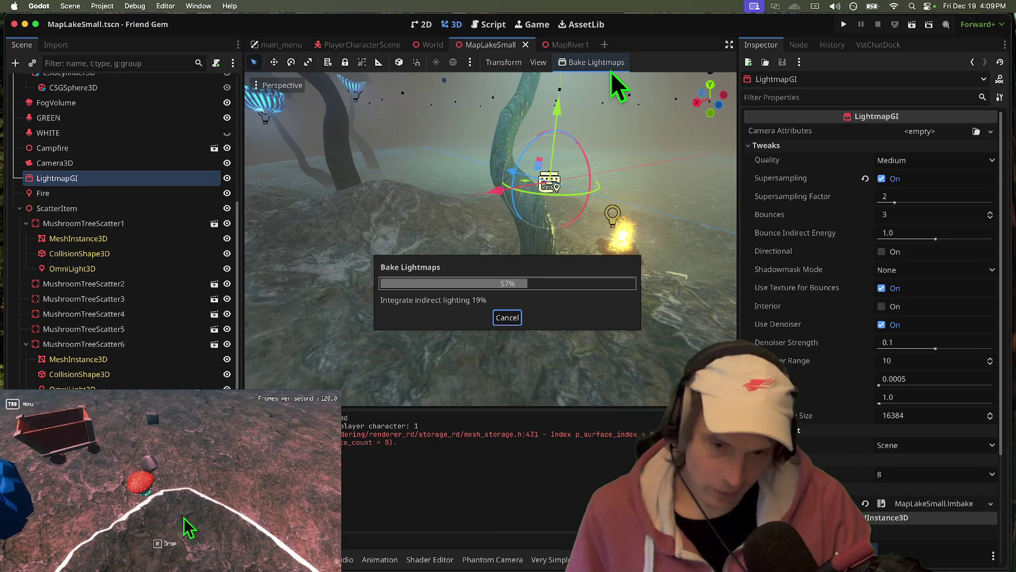
pyautogui.click(170, 482)
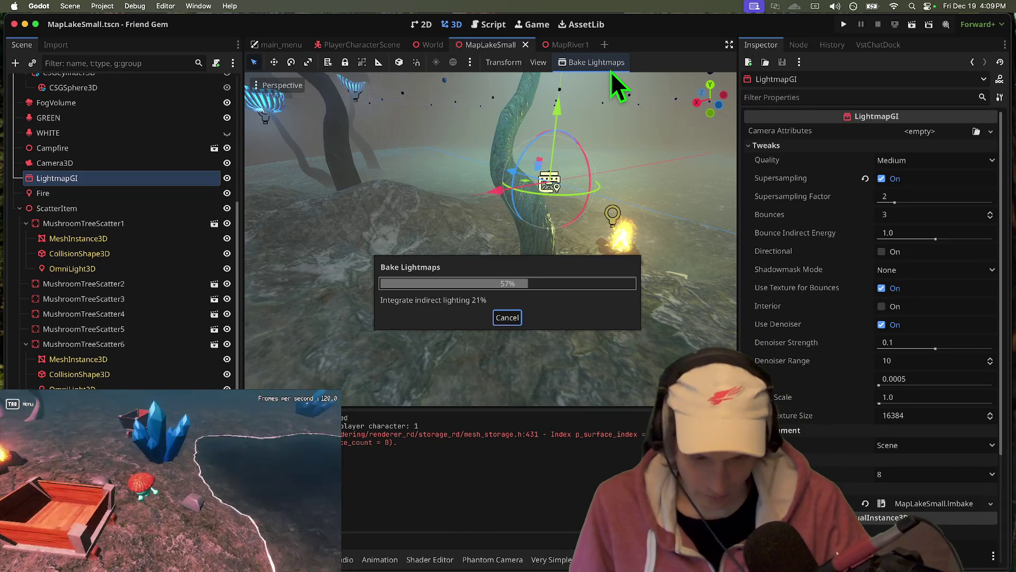